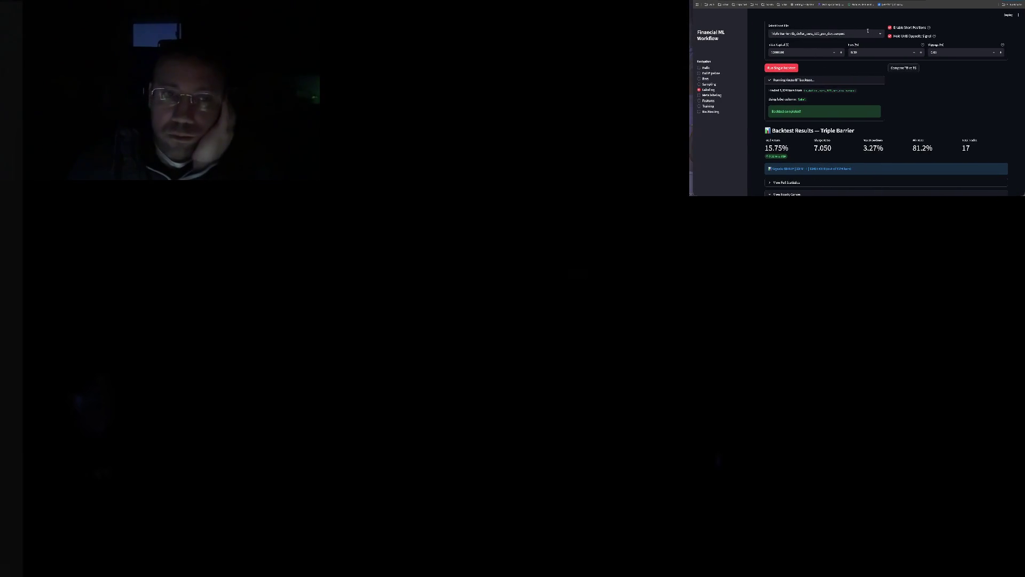
{"action": "scroll", "coordinate": [868, 30], "scroll_direction": "down", "scroll_amount": 2}
{"action": "scroll", "coordinate": [870, 40], "scroll_direction": "down", "scroll_amount": 4}
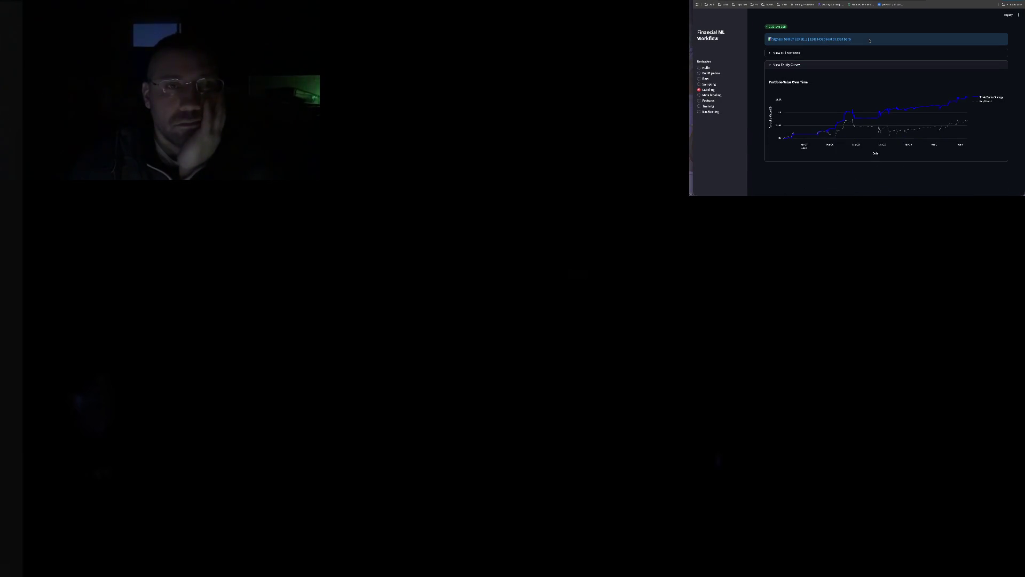
Step: Expand 'View Full Statistics' and briefly highlight part of the strategy statistics text
{"action": "left_click", "coordinate": [820, 53]}
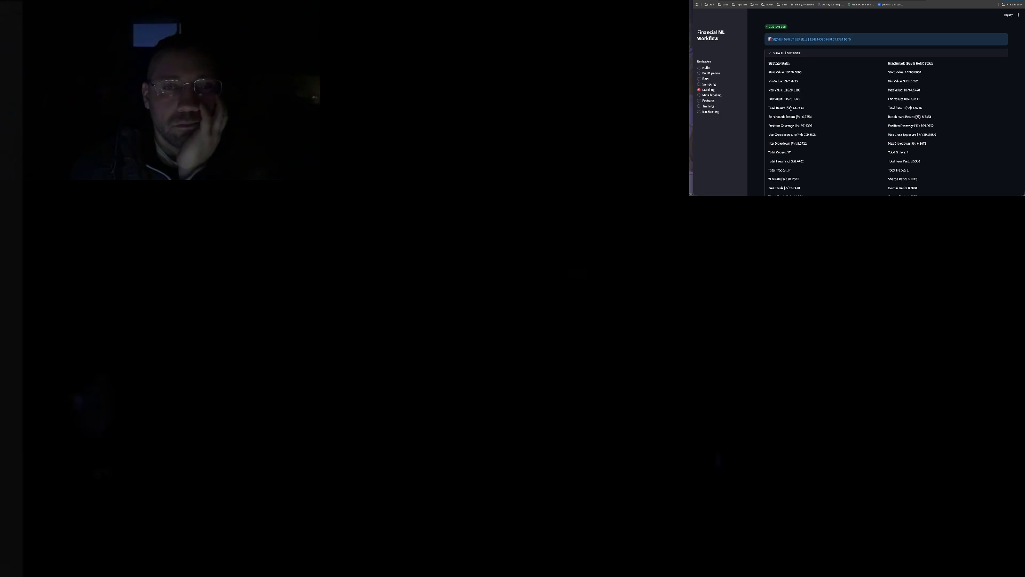
{"action": "left_click_drag", "start_coordinate": [790, 107], "coordinate": [948, 107]}
{"action": "left_click", "coordinate": [948, 108]}
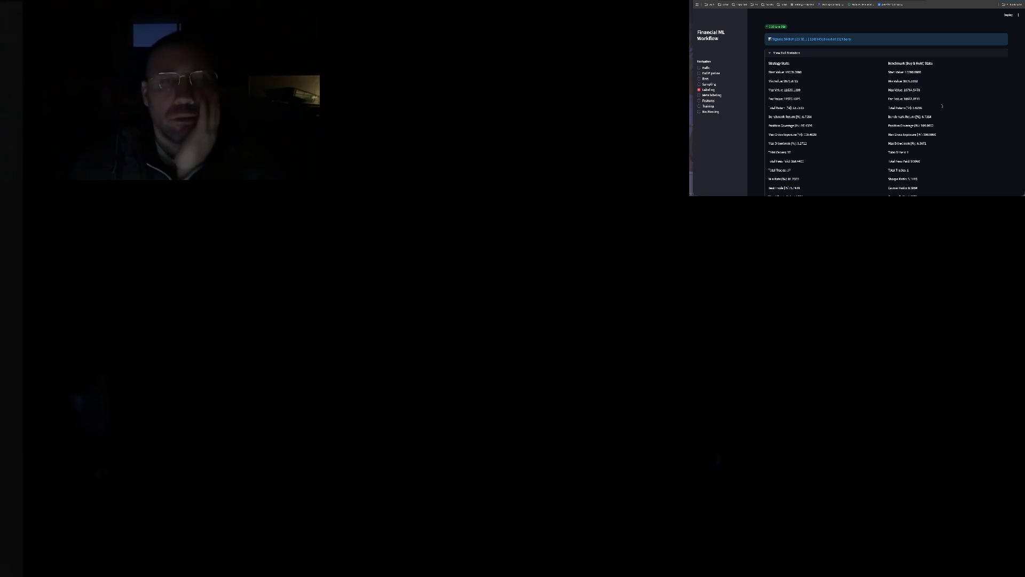
{"action": "scroll", "coordinate": [942, 106], "scroll_direction": "down", "scroll_amount": 2}
{"action": "scroll", "coordinate": [941, 105], "scroll_direction": "down", "scroll_amount": 2}
{"action": "scroll", "coordinate": [940, 105], "scroll_direction": "down", "scroll_amount": 2}
{"action": "scroll", "coordinate": [940, 105], "scroll_direction": "down", "scroll_amount": 2}
{"action": "scroll", "coordinate": [939, 104], "scroll_direction": "up", "scroll_amount": 2}
{"action": "scroll", "coordinate": [940, 104], "scroll_direction": "up", "scroll_amount": 2}
{"action": "scroll", "coordinate": [940, 103], "scroll_direction": "up", "scroll_amount": 1}
{"action": "scroll", "coordinate": [940, 104], "scroll_direction": "up", "scroll_amount": 1}
{"action": "scroll", "coordinate": [940, 105], "scroll_direction": "up", "scroll_amount": 1}
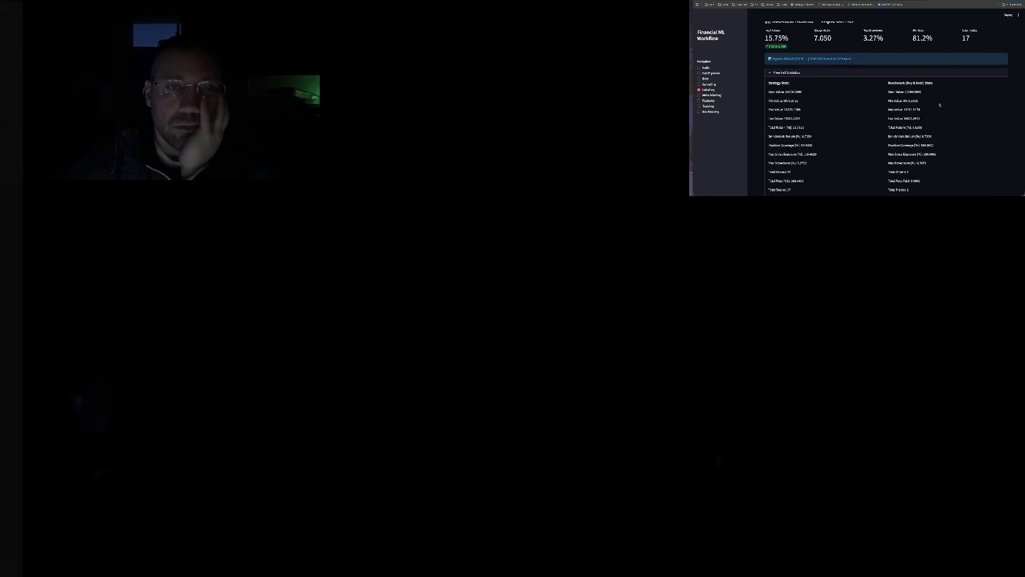
{"action": "scroll", "coordinate": [940, 105], "scroll_direction": "up", "scroll_amount": 1}
{"action": "scroll", "coordinate": [940, 105], "scroll_direction": "up", "scroll_amount": 1}
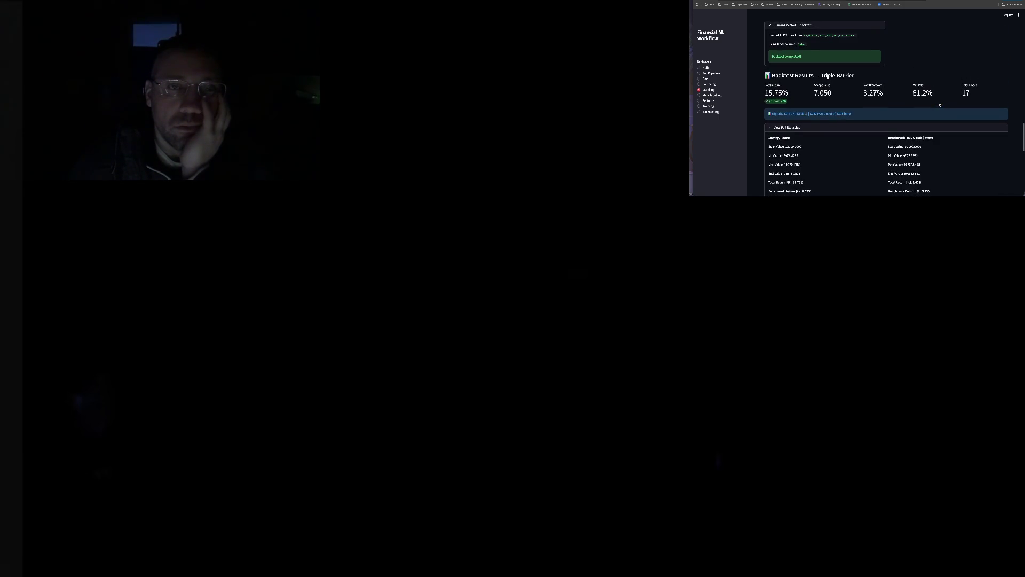
{"action": "scroll", "coordinate": [940, 105], "scroll_direction": "up", "scroll_amount": 1}
{"action": "scroll", "coordinate": [940, 105], "scroll_direction": "up", "scroll_amount": 1}
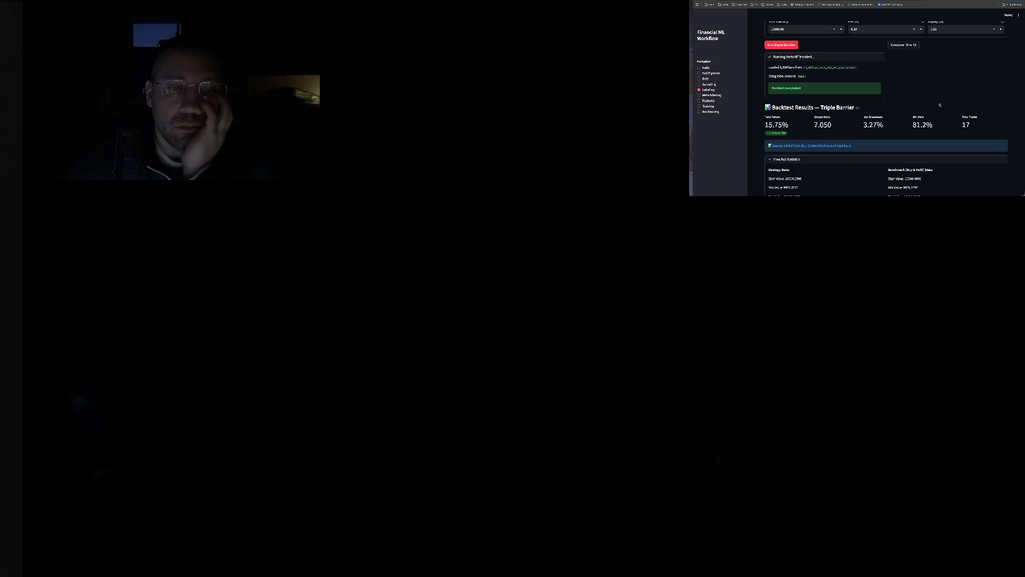
{"action": "scroll", "coordinate": [939, 106], "scroll_direction": "up", "scroll_amount": 3}
{"action": "scroll", "coordinate": [940, 105], "scroll_direction": "up", "scroll_amount": 2}
{"action": "scroll", "coordinate": [940, 105], "scroll_direction": "up", "scroll_amount": 1}
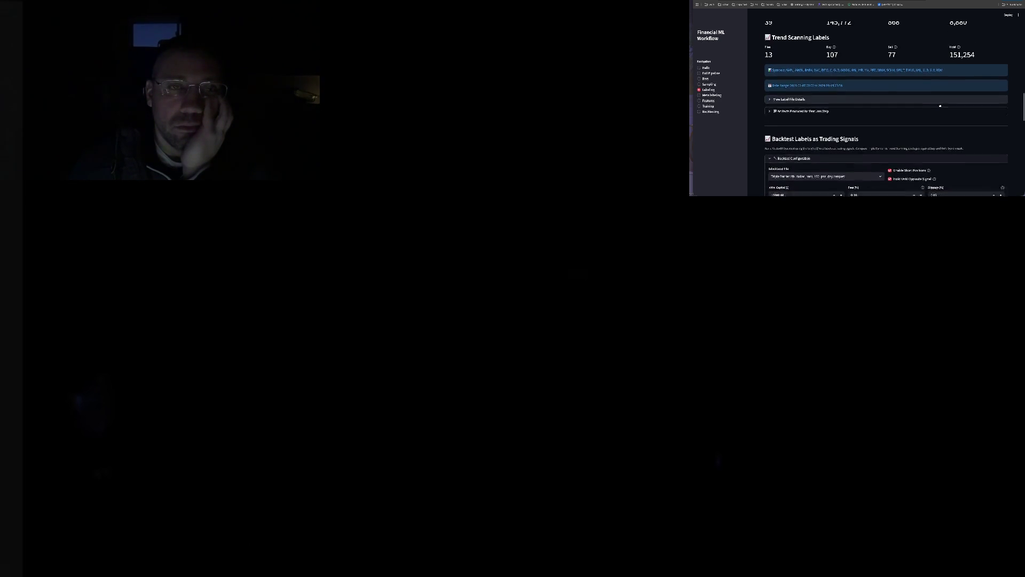
{"action": "scroll", "coordinate": [939, 106], "scroll_direction": "down", "scroll_amount": 3}
{"action": "scroll", "coordinate": [940, 105], "scroll_direction": "up", "scroll_amount": 2}
{"action": "scroll", "coordinate": [940, 105], "scroll_direction": "up", "scroll_amount": 5}
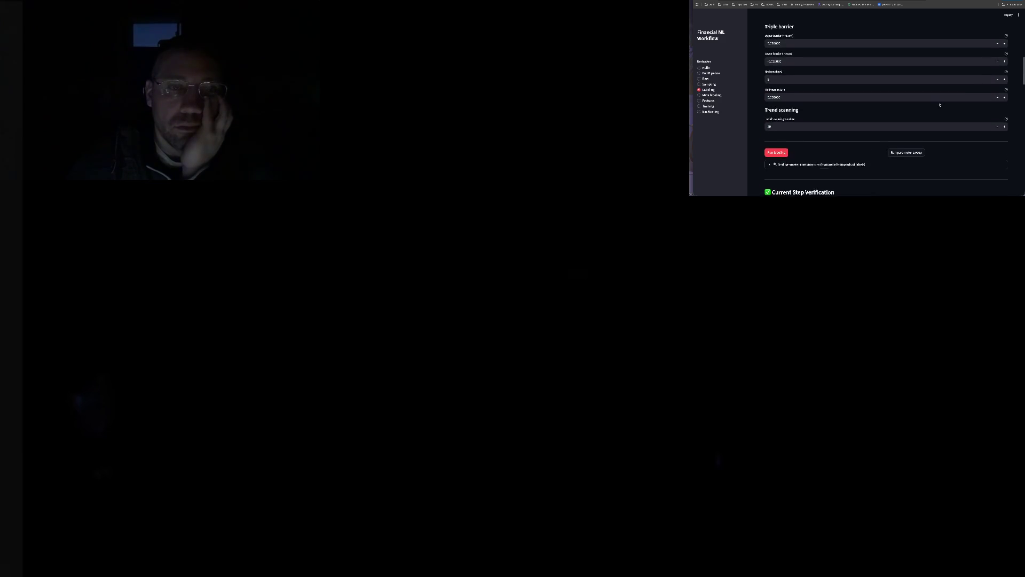
{"action": "scroll", "coordinate": [939, 104], "scroll_direction": "down", "scroll_amount": 4}
{"action": "scroll", "coordinate": [940, 105], "scroll_direction": "down", "scroll_amount": 1}
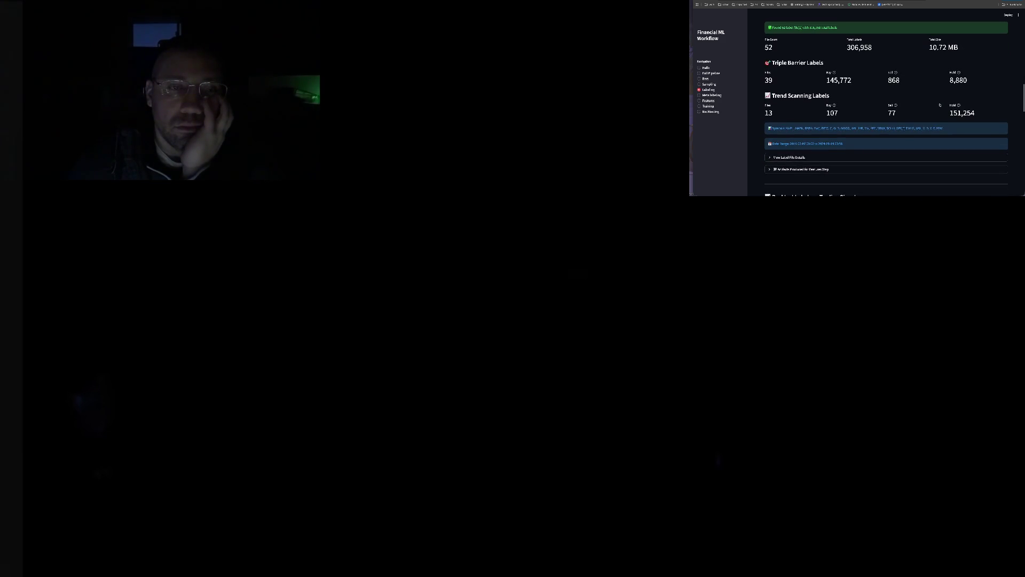
{"action": "scroll", "coordinate": [940, 104], "scroll_direction": "up", "scroll_amount": 3}
{"action": "scroll", "coordinate": [940, 104], "scroll_direction": "down", "scroll_amount": 2}
{"action": "scroll", "coordinate": [940, 105], "scroll_direction": "down", "scroll_amount": 2}
{"action": "scroll", "coordinate": [940, 105], "scroll_direction": "down", "scroll_amount": 1}
{"action": "scroll", "coordinate": [940, 105], "scroll_direction": "down", "scroll_amount": 5}
{"action": "scroll", "coordinate": [940, 105], "scroll_direction": "down", "scroll_amount": 3}
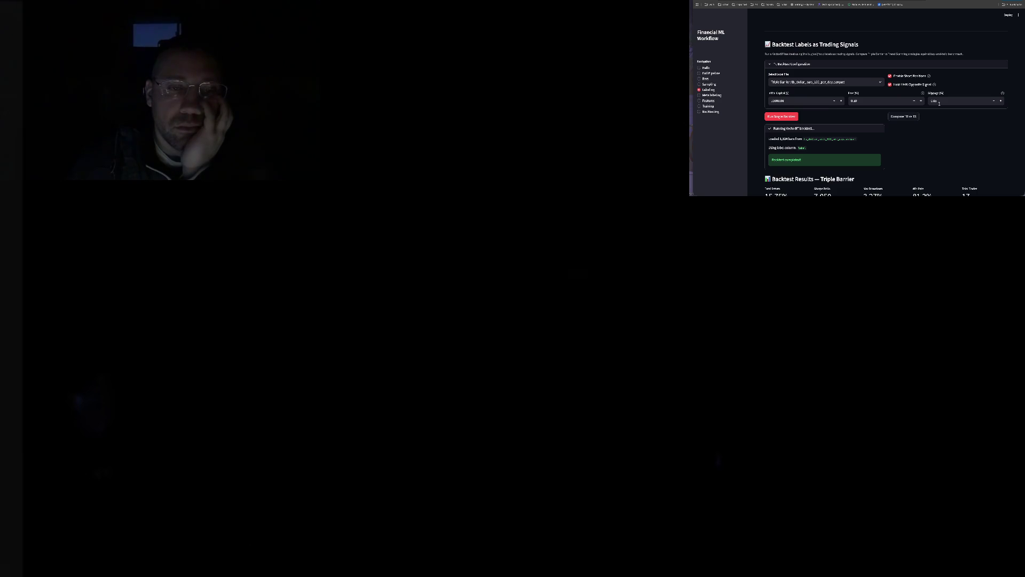
{"action": "scroll", "coordinate": [940, 101], "scroll_direction": "down", "scroll_amount": 4}
{"action": "scroll", "coordinate": [940, 101], "scroll_direction": "down", "scroll_amount": 2}
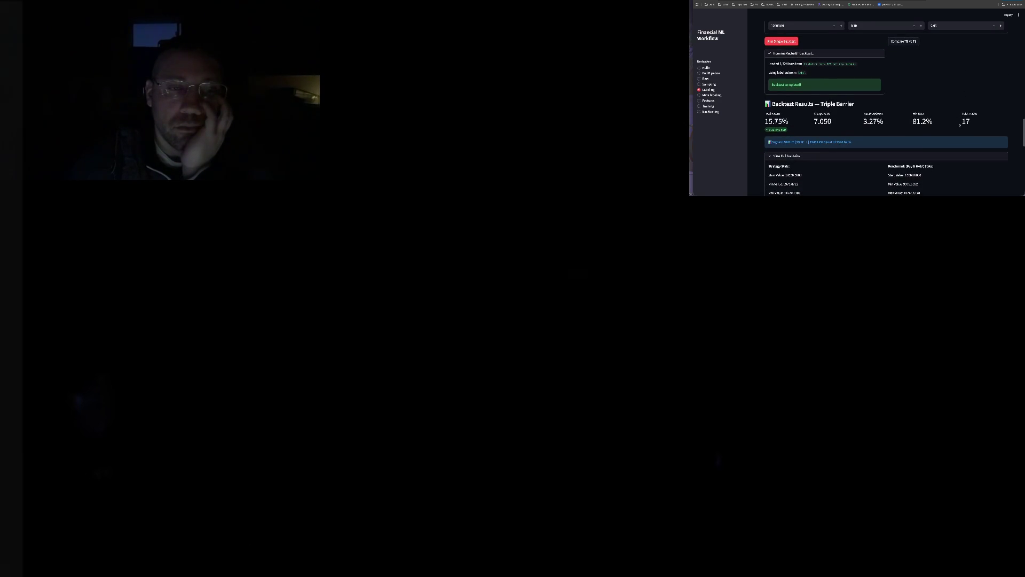
{"action": "scroll", "coordinate": [959, 124], "scroll_direction": "down", "scroll_amount": 5}
{"action": "scroll", "coordinate": [950, 125], "scroll_direction": "up", "scroll_amount": 3}
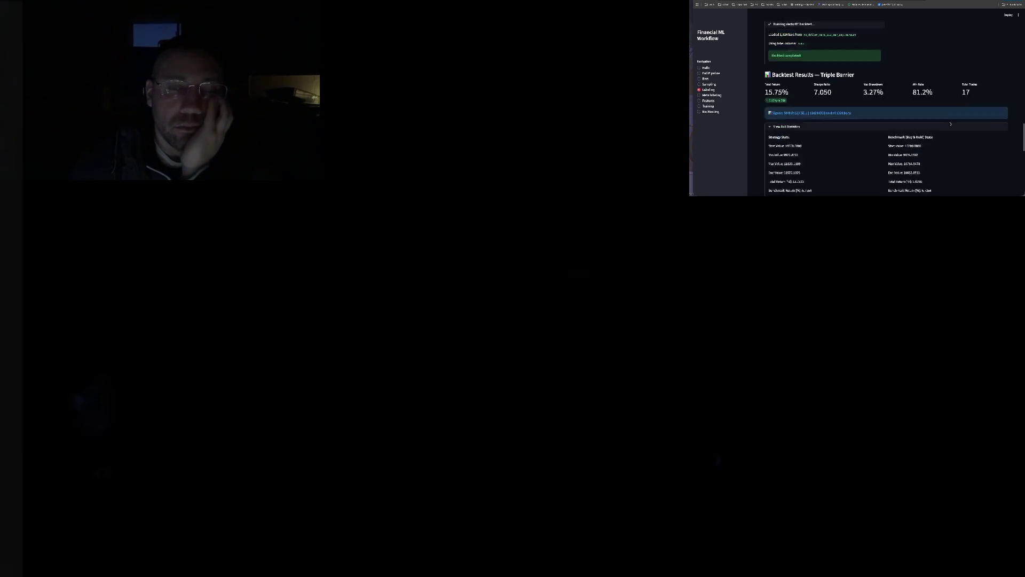
{"action": "scroll", "coordinate": [951, 125], "scroll_direction": "up", "scroll_amount": 5}
{"action": "scroll", "coordinate": [951, 125], "scroll_direction": "up", "scroll_amount": 1}
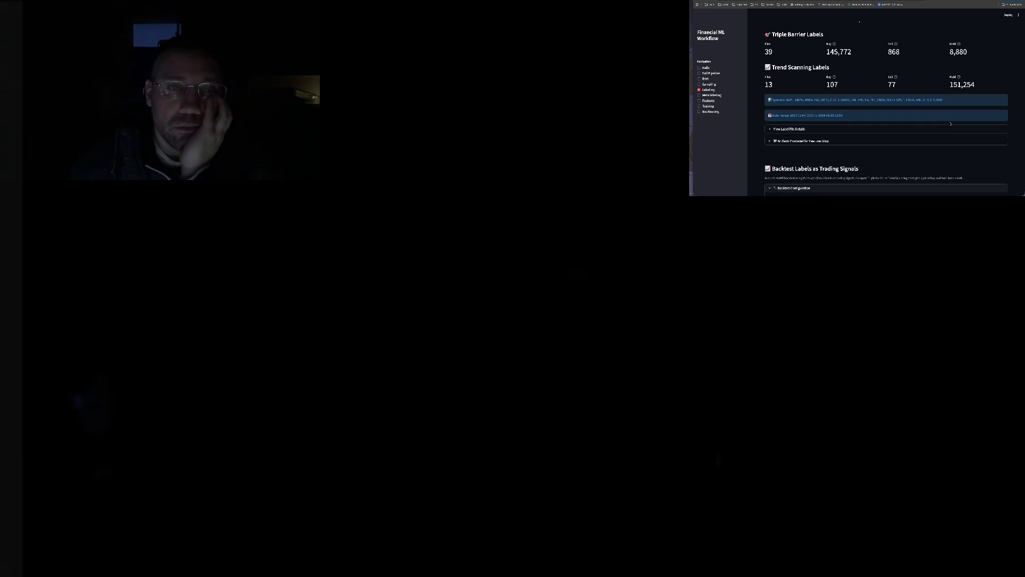
{"action": "scroll", "coordinate": [950, 125], "scroll_direction": "up", "scroll_amount": 5}
{"action": "scroll", "coordinate": [951, 124], "scroll_direction": "up", "scroll_amount": 3}
{"action": "scroll", "coordinate": [951, 124], "scroll_direction": "up", "scroll_amount": 1}
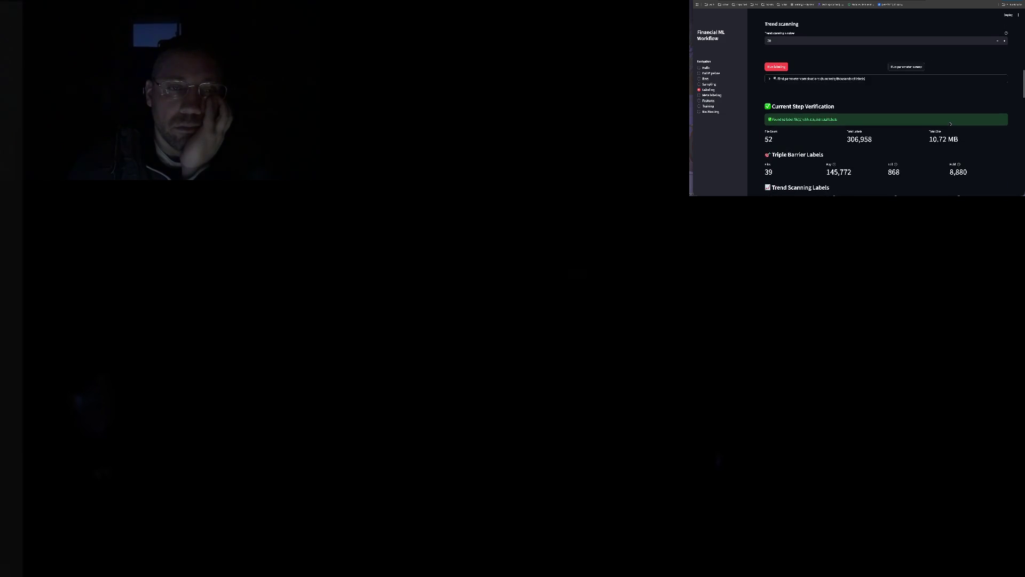
{"action": "scroll", "coordinate": [950, 124], "scroll_direction": "down", "scroll_amount": 2}
{"action": "scroll", "coordinate": [950, 124], "scroll_direction": "up", "scroll_amount": 2}
{"action": "scroll", "coordinate": [951, 125], "scroll_direction": "up", "scroll_amount": 2}
{"action": "scroll", "coordinate": [950, 124], "scroll_direction": "up", "scroll_amount": 2}
{"action": "scroll", "coordinate": [951, 124], "scroll_direction": "up", "scroll_amount": 3}
{"action": "scroll", "coordinate": [951, 125], "scroll_direction": "up", "scroll_amount": 5}
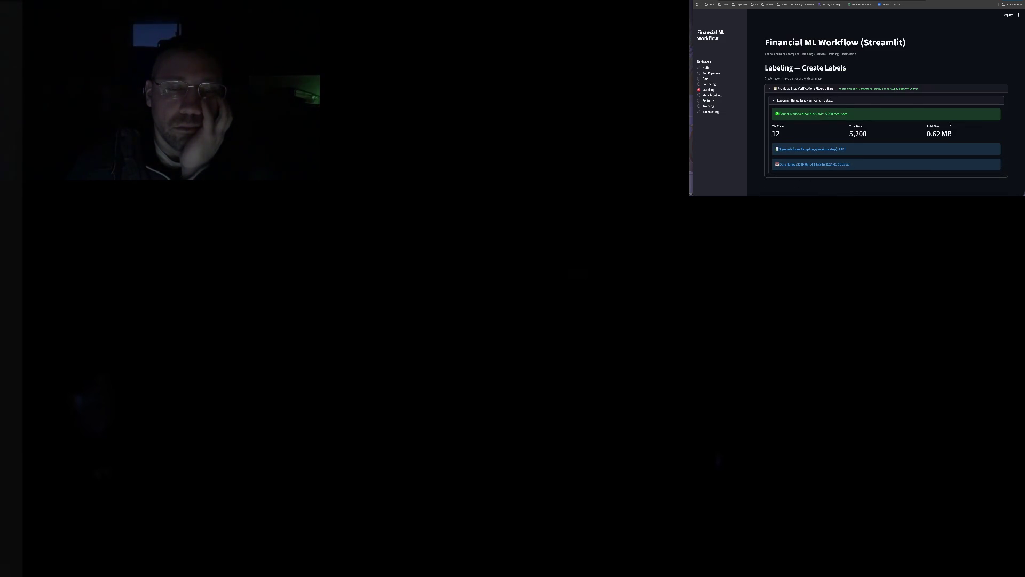
{"action": "scroll", "coordinate": [951, 124], "scroll_direction": "down", "scroll_amount": 2}
{"action": "scroll", "coordinate": [951, 124], "scroll_direction": "down", "scroll_amount": 3}
{"action": "scroll", "coordinate": [952, 124], "scroll_direction": "down", "scroll_amount": 3}
{"action": "scroll", "coordinate": [952, 124], "scroll_direction": "down", "scroll_amount": 2}
{"action": "scroll", "coordinate": [951, 125], "scroll_direction": "down", "scroll_amount": 2}
{"action": "scroll", "coordinate": [951, 125], "scroll_direction": "down", "scroll_amount": 1}
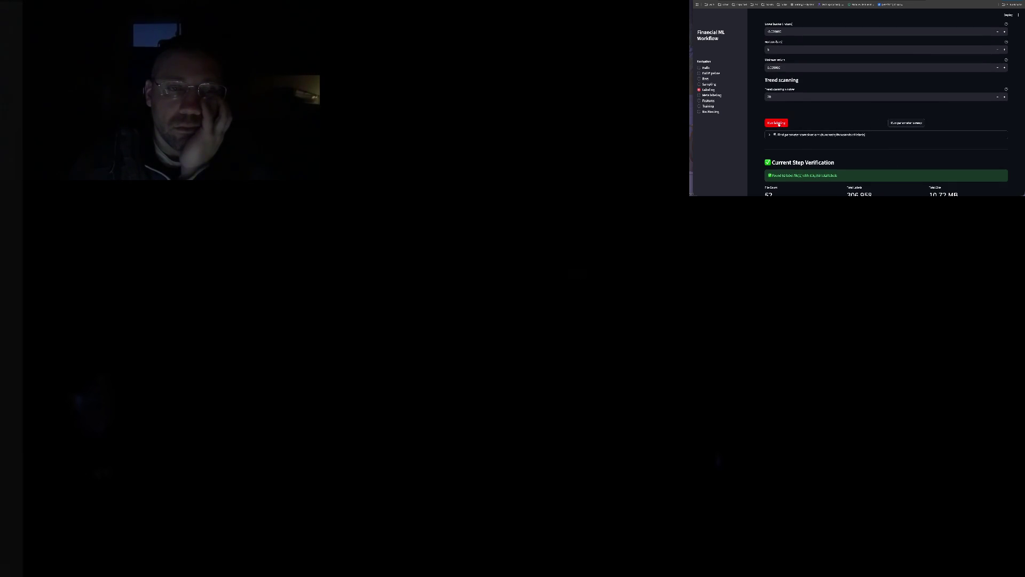
Step: Re-run the labeling step to refresh the Triple Barrier backtest results
{"action": "left_click", "coordinate": [780, 124]}
{"action": "scroll", "coordinate": [833, 122], "scroll_direction": "down", "scroll_amount": 2}
{"action": "scroll", "coordinate": [880, 120], "scroll_direction": "down", "scroll_amount": 1}
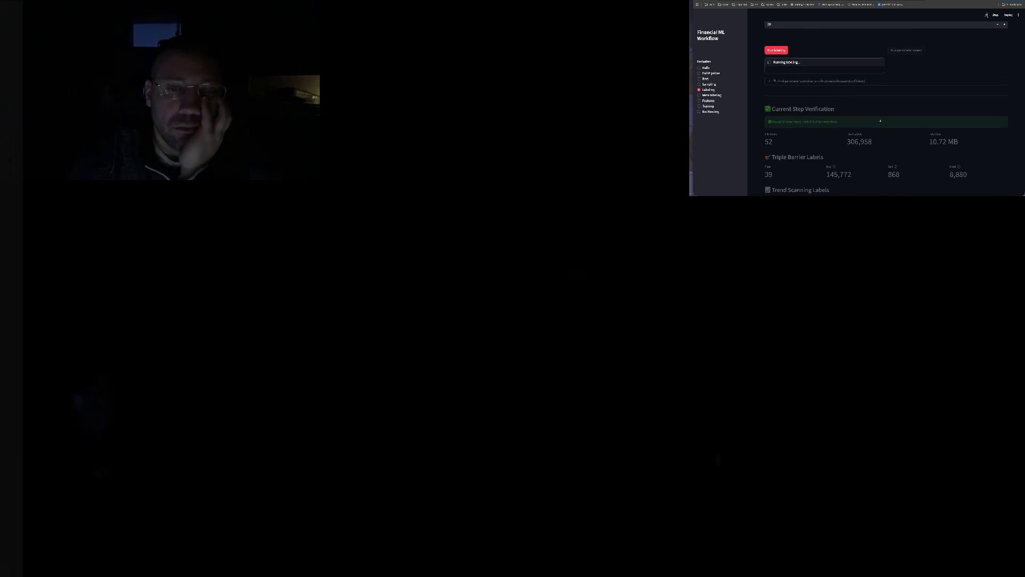
{"action": "scroll", "coordinate": [880, 121], "scroll_direction": "down", "scroll_amount": 1}
{"action": "scroll", "coordinate": [881, 120], "scroll_direction": "down", "scroll_amount": 1}
{"action": "scroll", "coordinate": [881, 120], "scroll_direction": "down", "scroll_amount": 1}
{"action": "scroll", "coordinate": [880, 121], "scroll_direction": "down", "scroll_amount": 2}
{"action": "scroll", "coordinate": [880, 120], "scroll_direction": "down", "scroll_amount": 1}
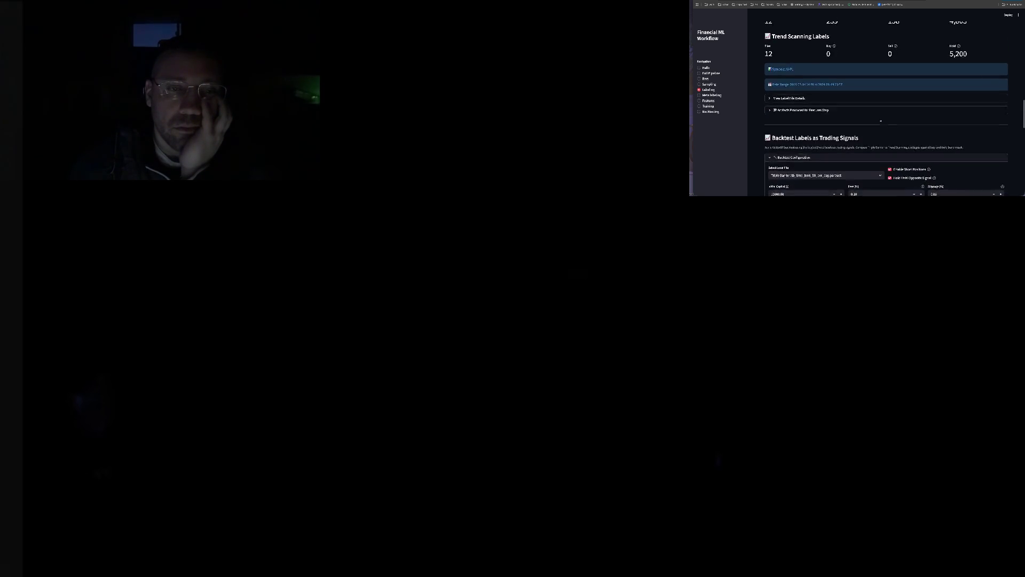
{"action": "scroll", "coordinate": [881, 121], "scroll_direction": "down", "scroll_amount": 3}
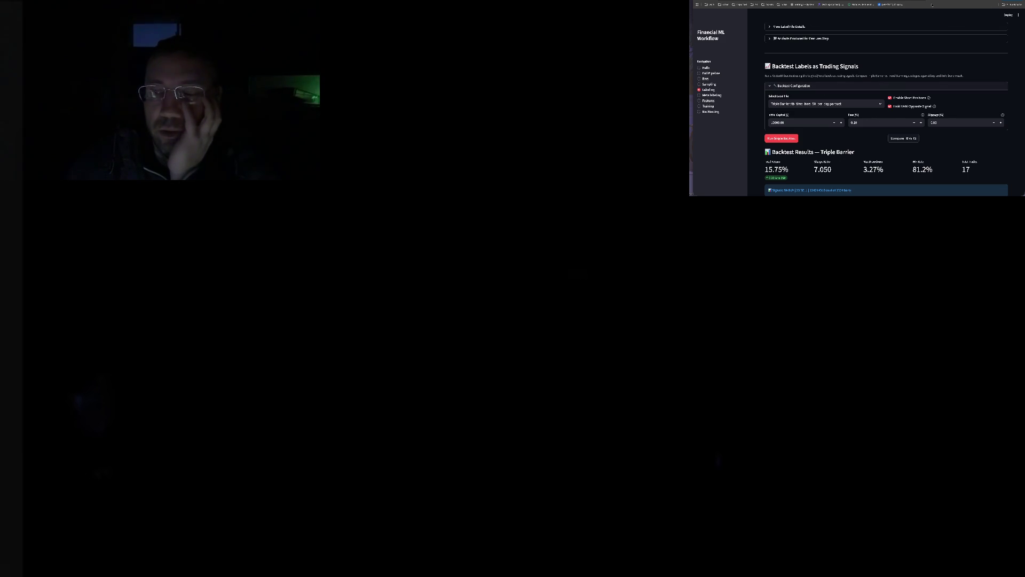
Step: Switch between a fresh Google new-tab page and the Financial ML Workflow tab
{"action": "key", "text": "ctrl+t"}
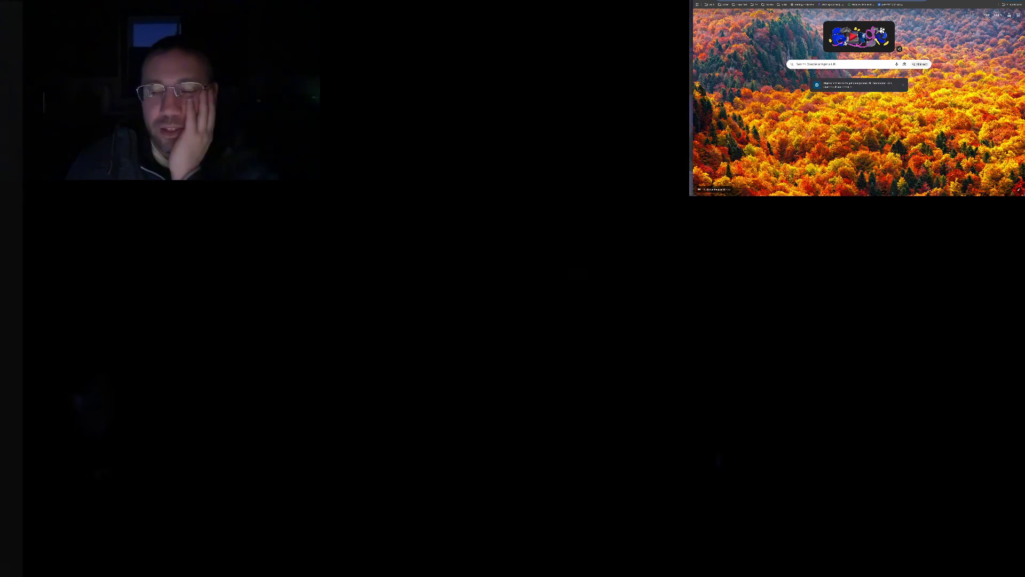
{"action": "key", "text": "ctrl+l"}
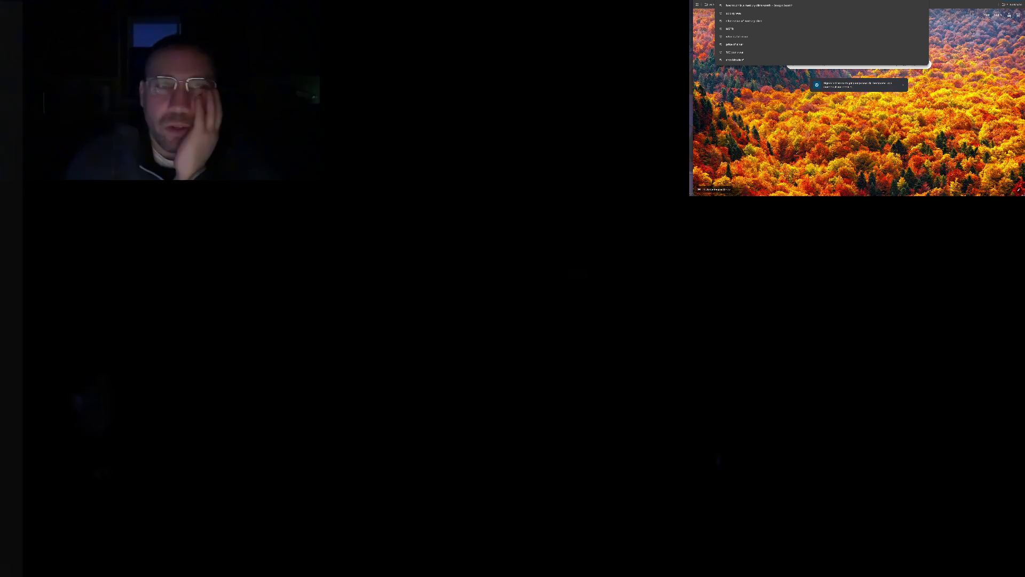
{"action": "key", "text": "ctrl+w"}
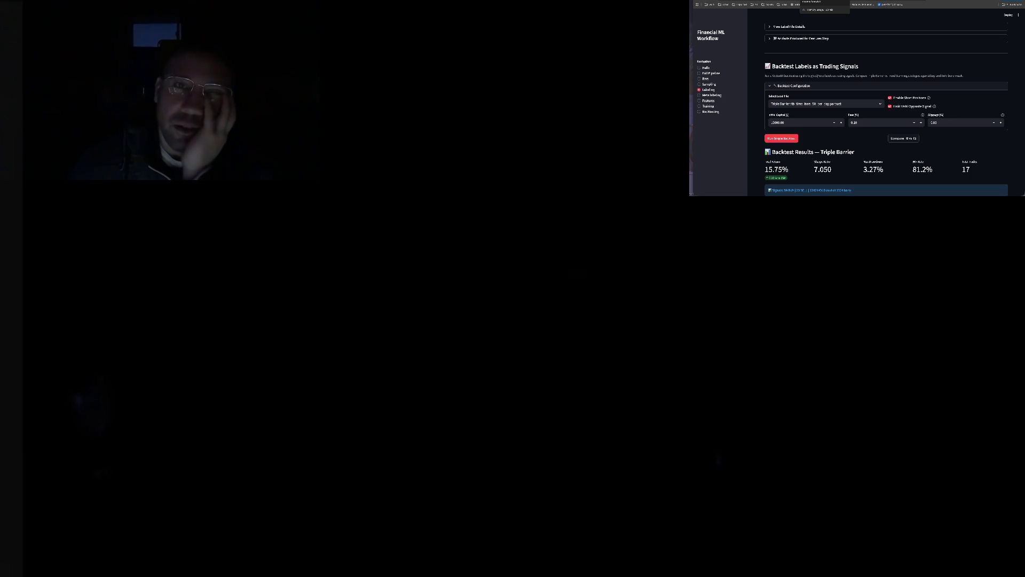
{"action": "key", "text": "ctrl+t"}
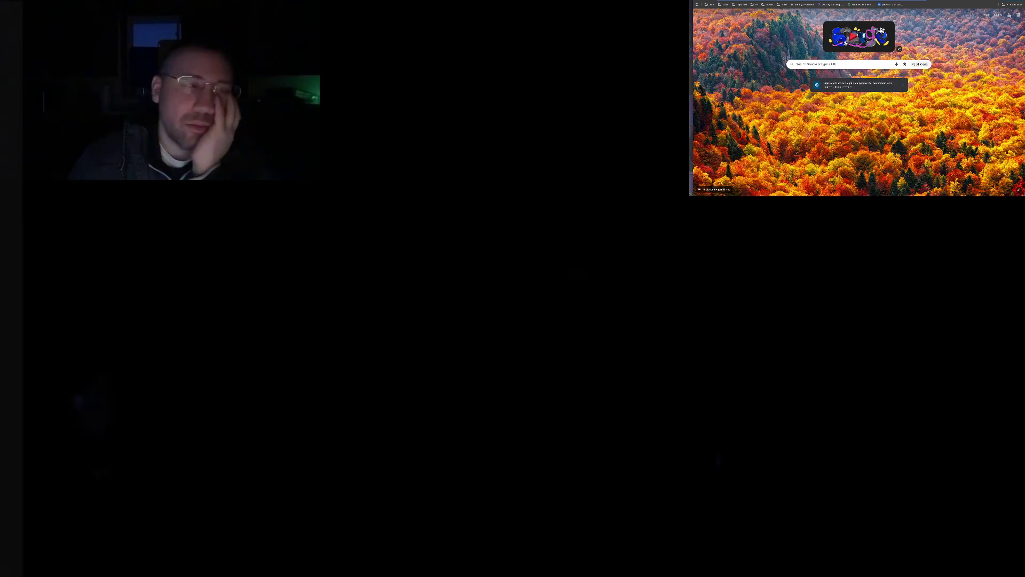
{"action": "left_click", "coordinate": [757, 4]}
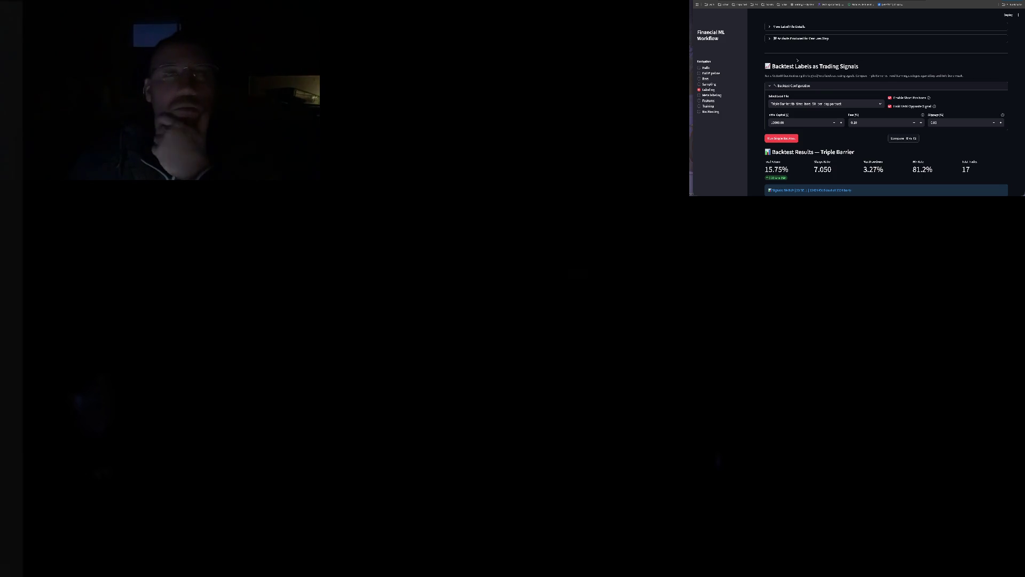
{"action": "key", "text": "ctrl+t"}
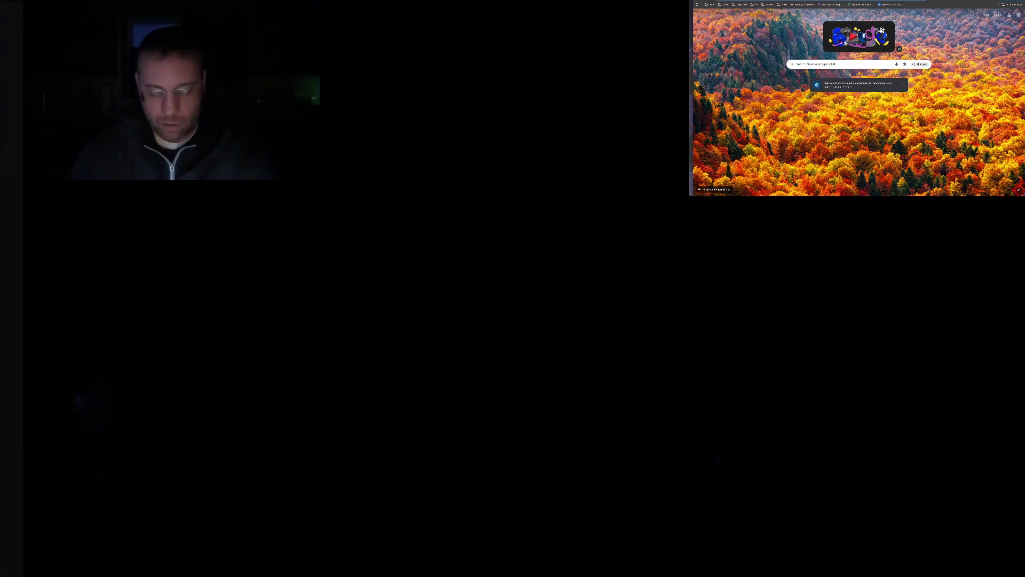
{"action": "type", "text": "chatgpt"}
{"action": "key", "text": "Return"}
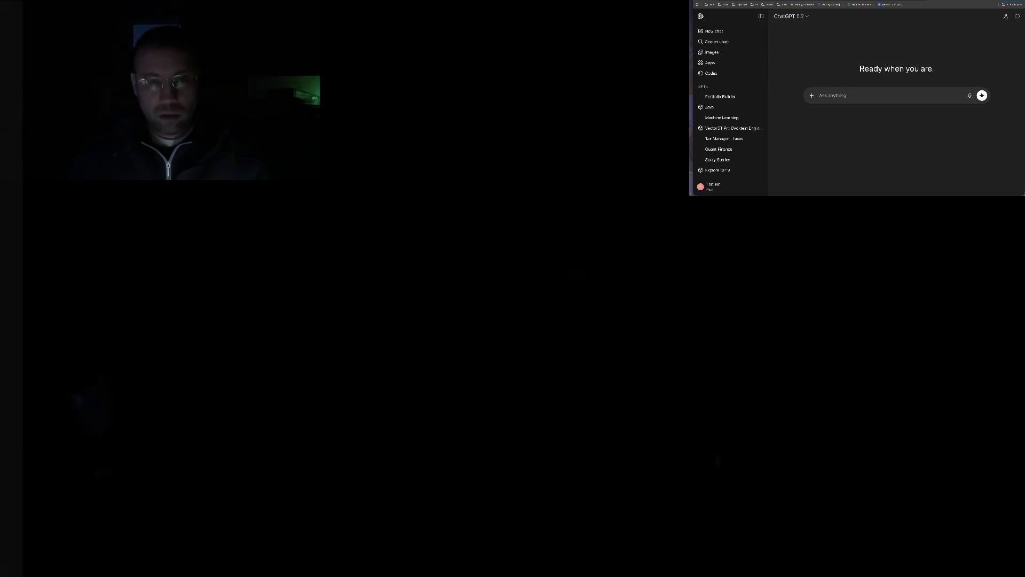
{"action": "type", "text": "wha"}
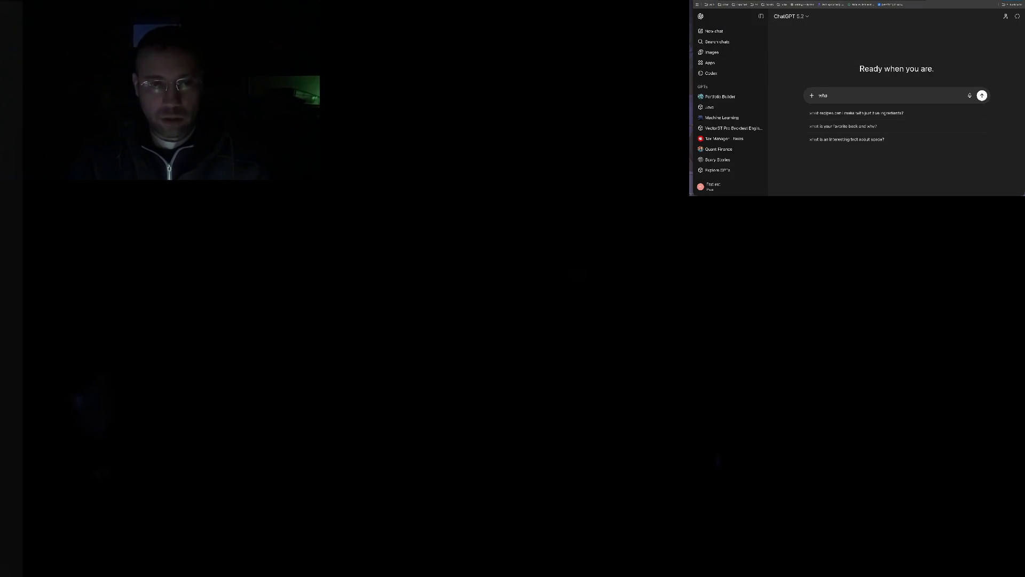
{"action": "key", "text": "BackSpace"}
{"action": "key", "text": "BackSpace"}
{"action": "key", "text": "BackSpace"}
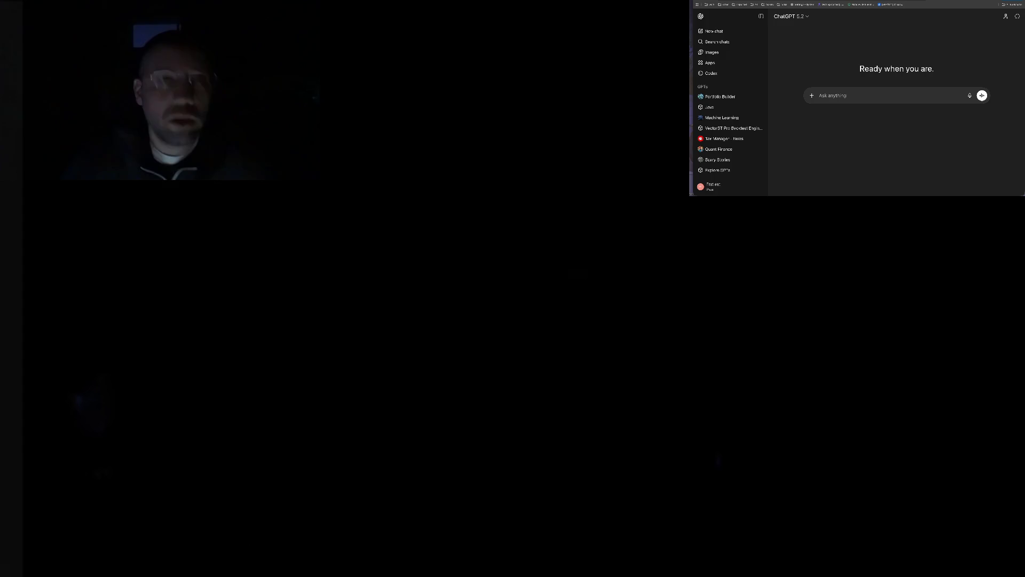
{"action": "key", "text": "ctrl+shift+Tab"}
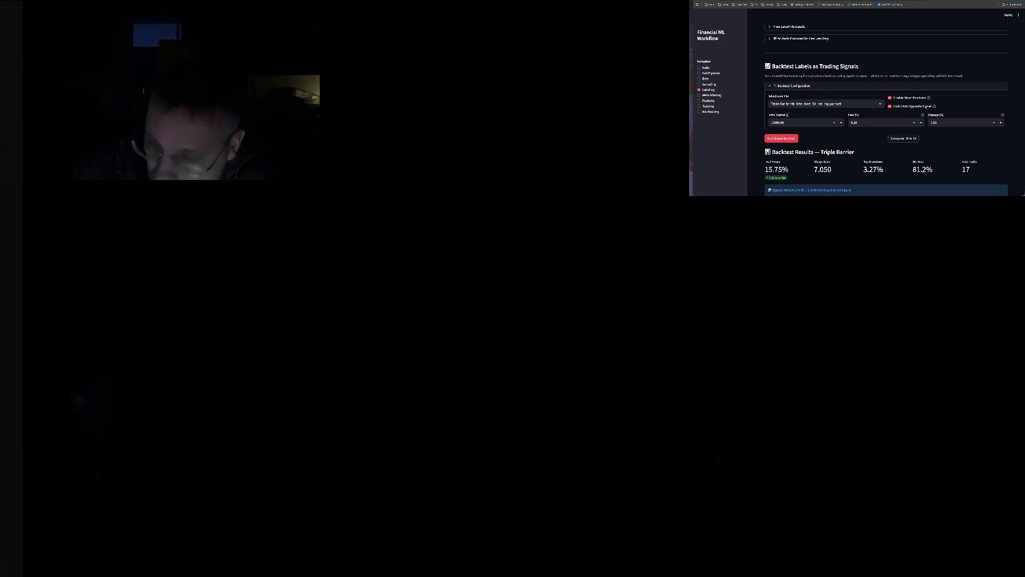
Step: Abandon a first monero query, then search Google for 'xmr price chart'
{"action": "key", "text": "ctrl+t"}
{"action": "type", "text": "monero"}
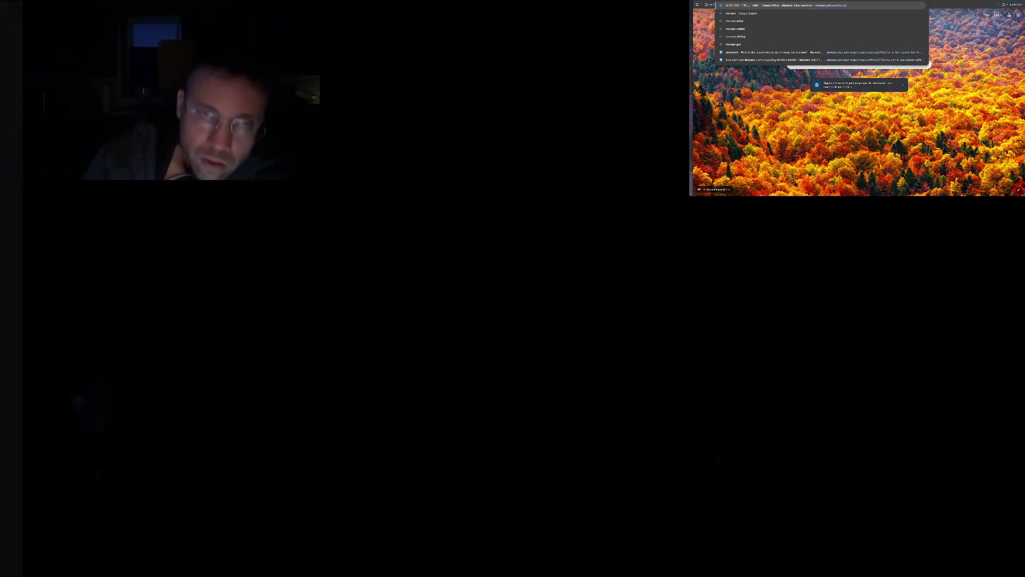
{"action": "key", "text": "Escape"}
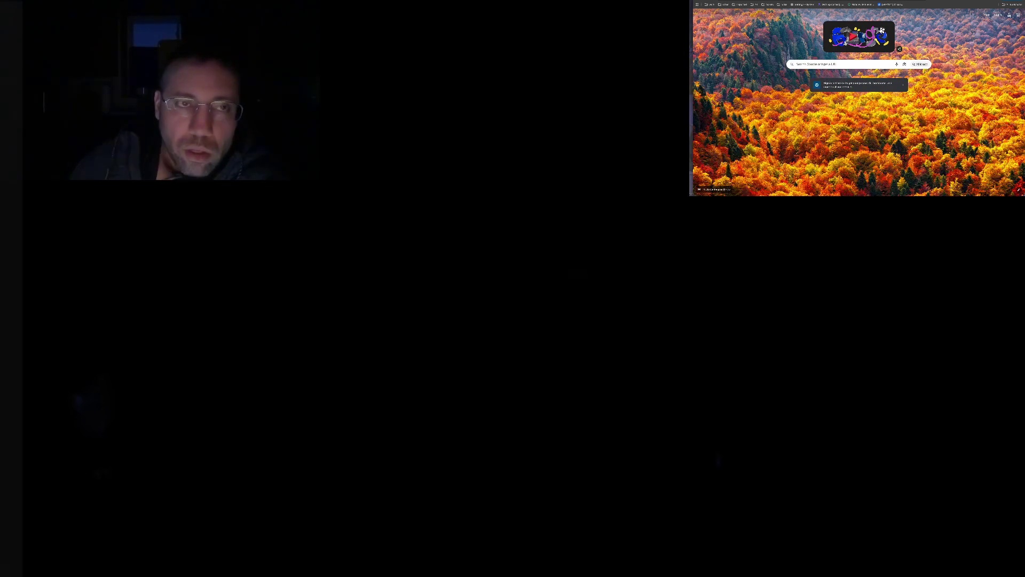
{"action": "key", "text": "ctrl+w"}
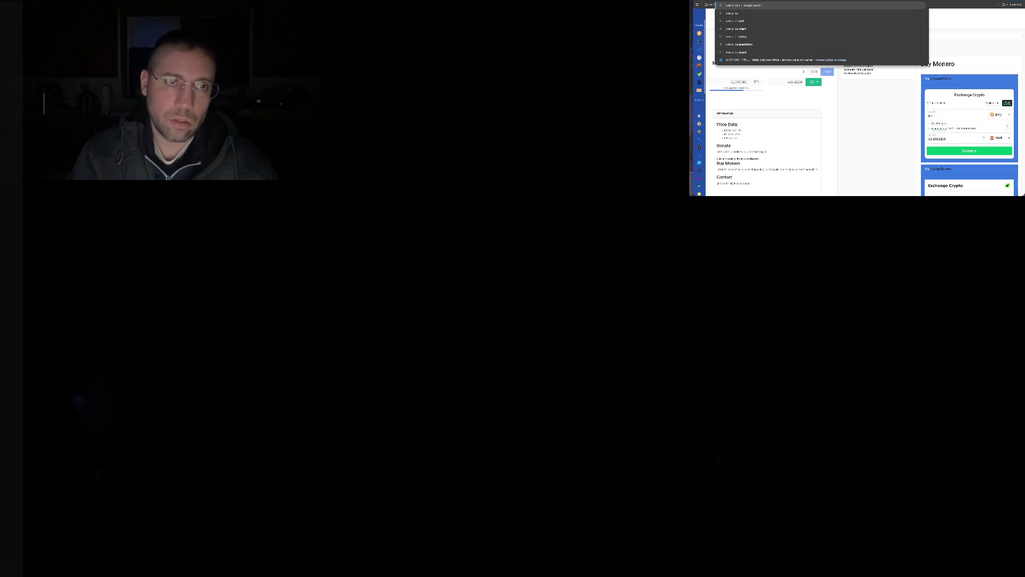
{"action": "key", "text": "Return"}
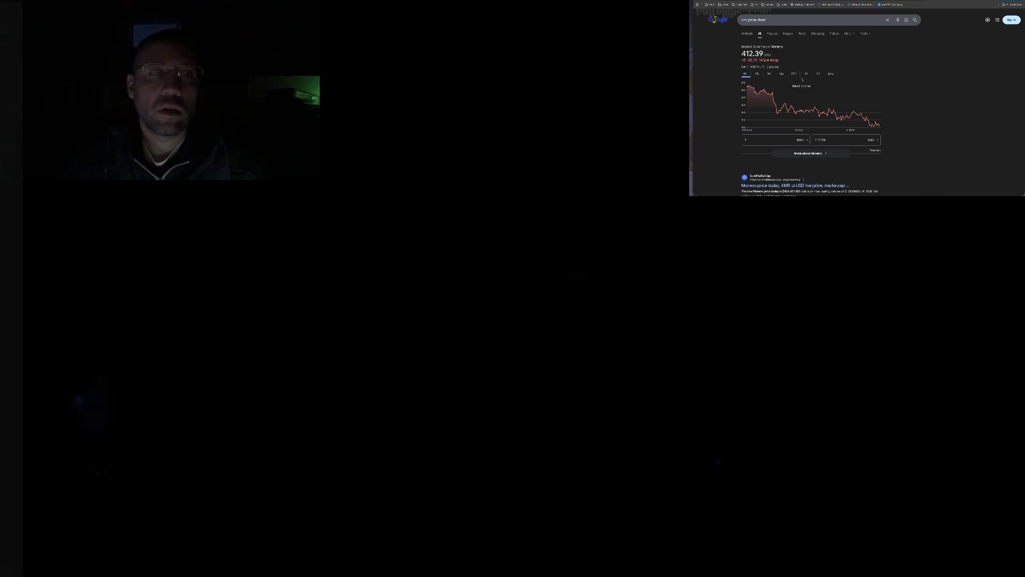
Step: Switch the Monero price chart range to 1Y and then 5Y
{"action": "left_click", "coordinate": [807, 75]}
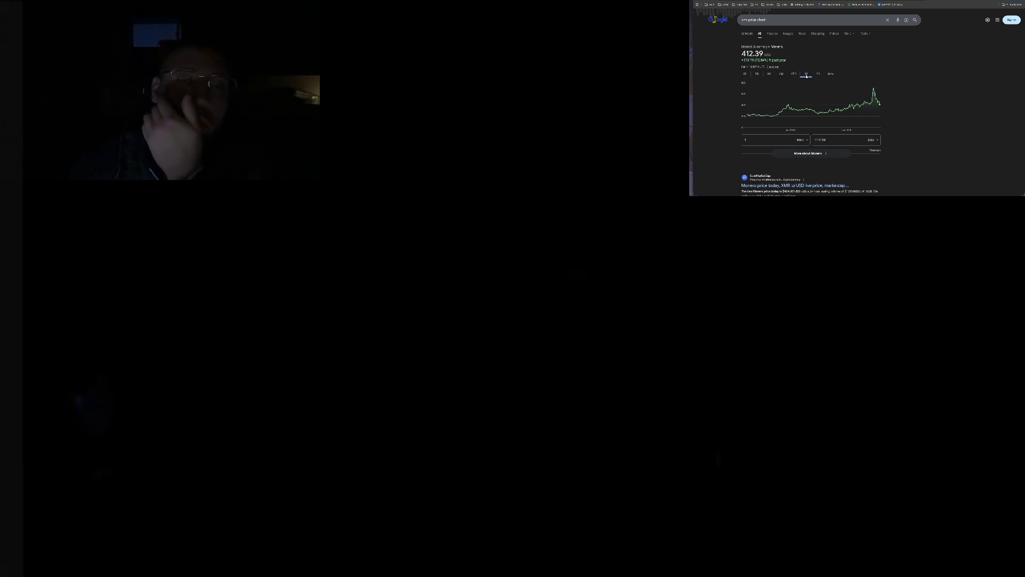
{"action": "left_click", "coordinate": [819, 73]}
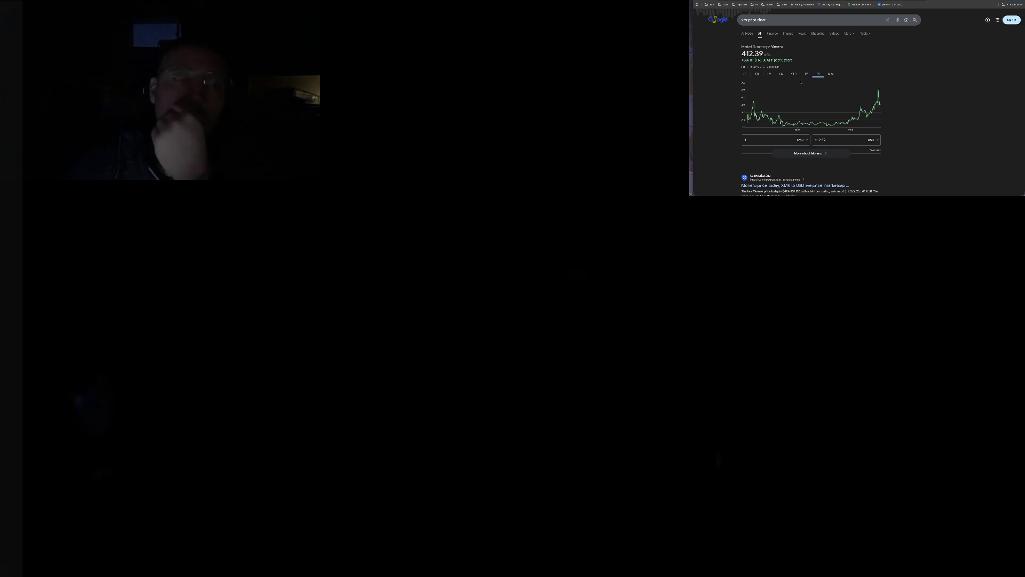
{"action": "mouse_move", "coordinate": [826, 101]}
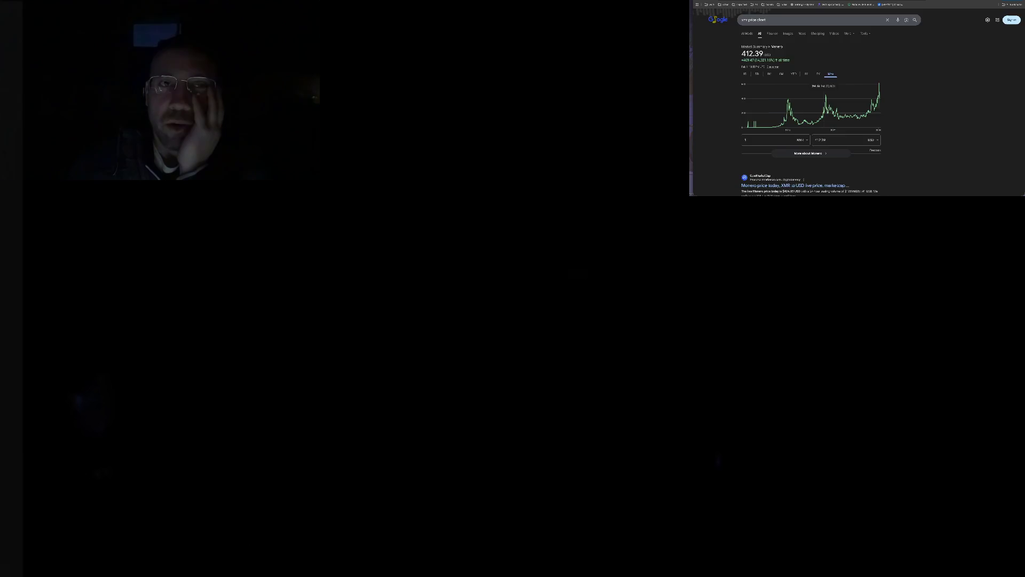
Step: Switch tabs back to the Financial ML Workflow backtest app
{"action": "key", "text": "ctrl+Tab"}
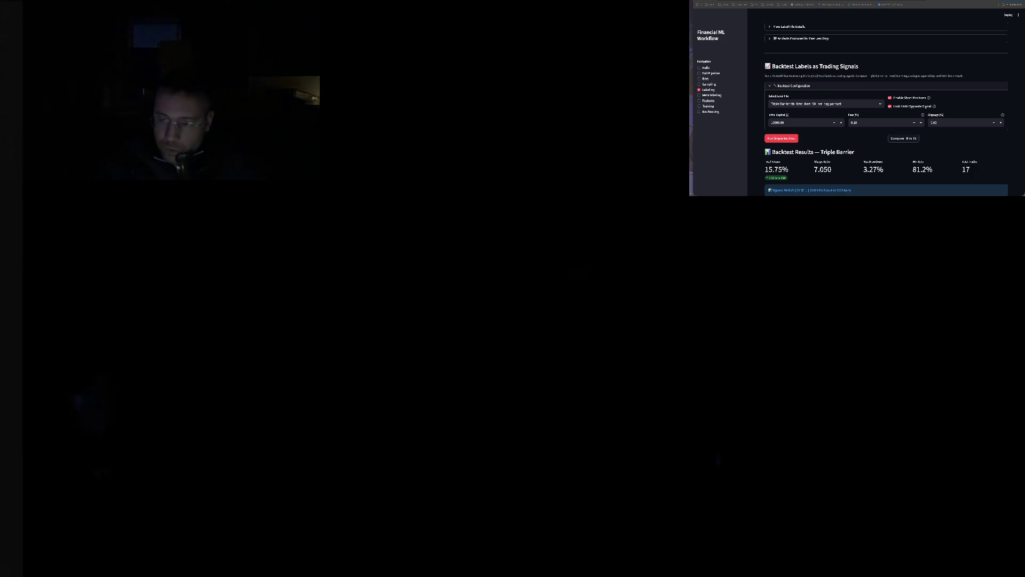
Step: Mute the concert video and toggle the player's time display to remaining time
{"action": "left_click", "coordinate": [562, 248]}
{"action": "left_click", "coordinate": [81, 528]}
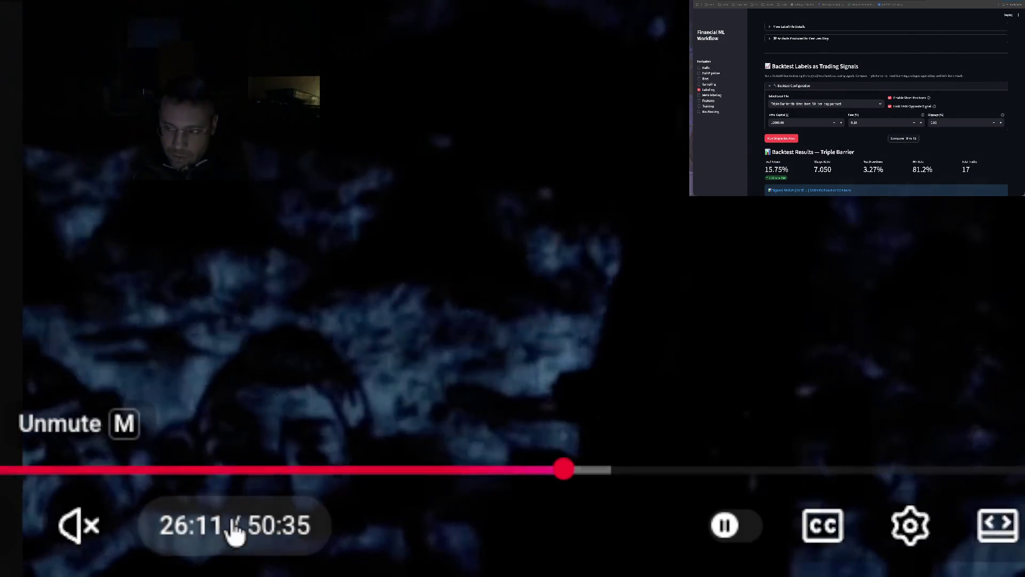
{"action": "left_click", "coordinate": [165, 529]}
Step: Unmute the concert video and bring up the player's playback controls
{"action": "left_click", "coordinate": [112, 529]}
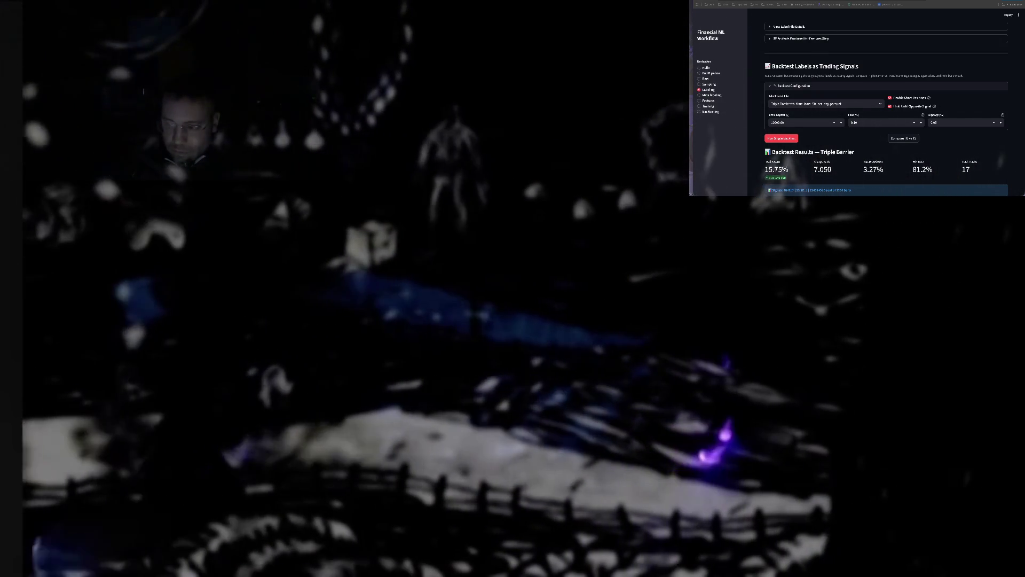
{"action": "left_click", "coordinate": [121, 477]}
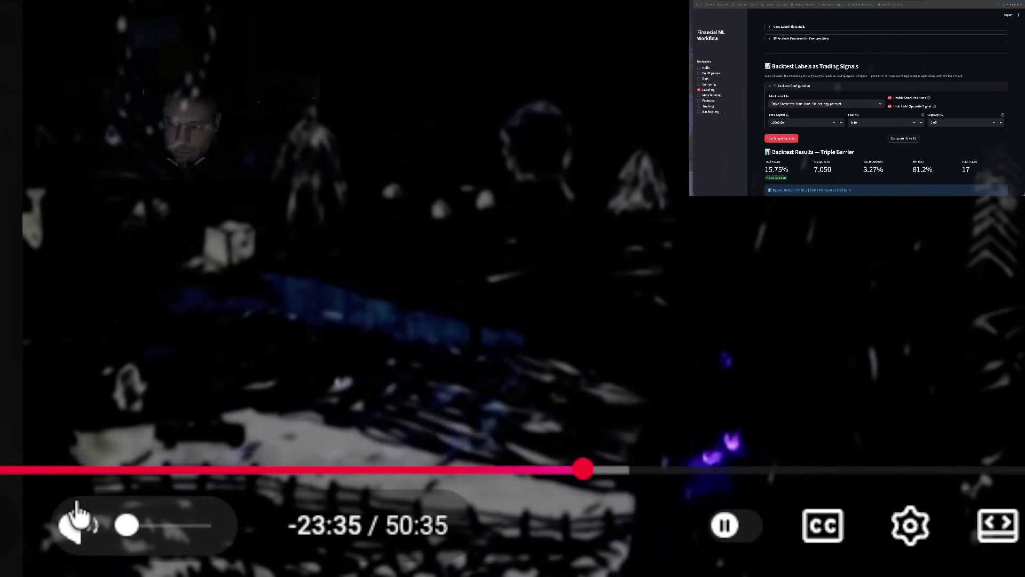
Step: Mute the concert video's audio again via the speaker icon
{"action": "left_click", "coordinate": [78, 516]}
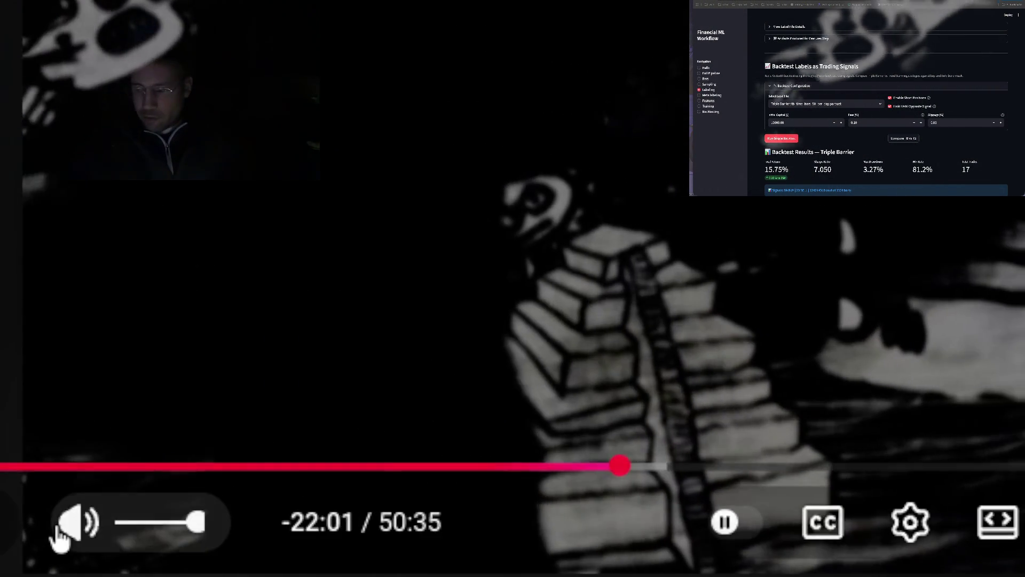
{"action": "left_click", "coordinate": [64, 535]}
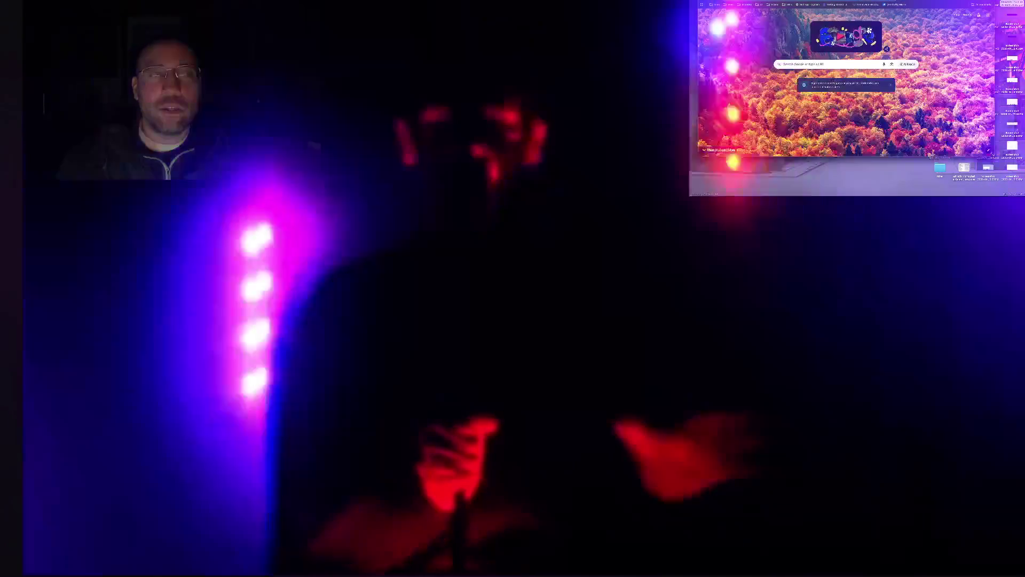
Step: Go to youtube.com and run a search for 'bill lockwood'
{"action": "left_click", "coordinate": [876, 63]}
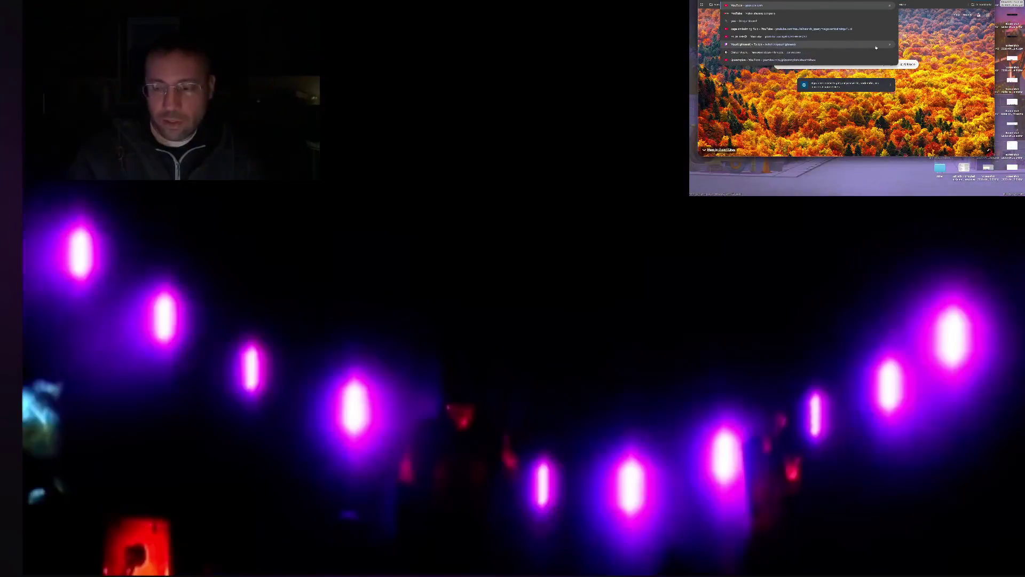
{"action": "key", "text": "Return"}
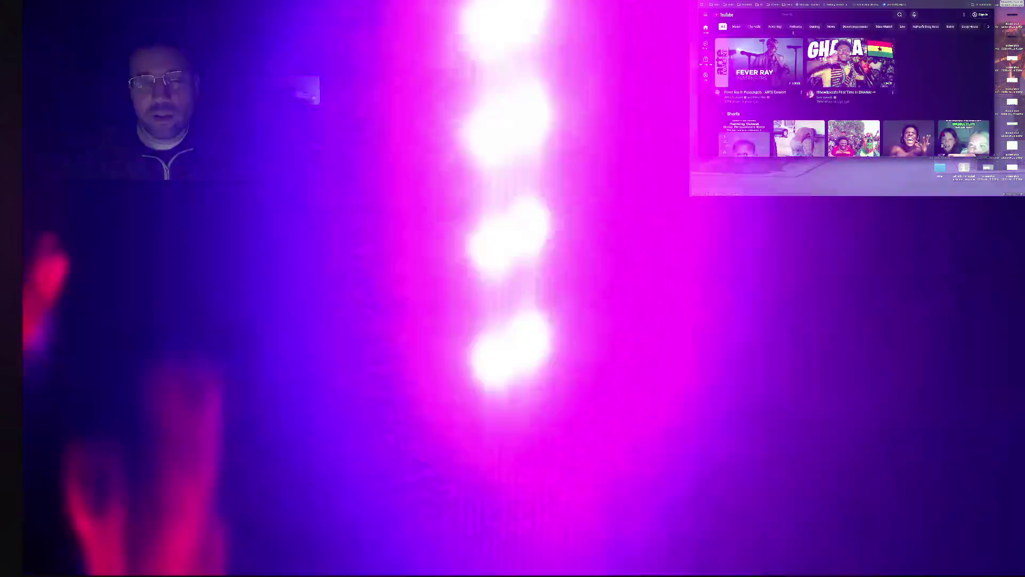
{"action": "type", "text": "bill lackwood"}
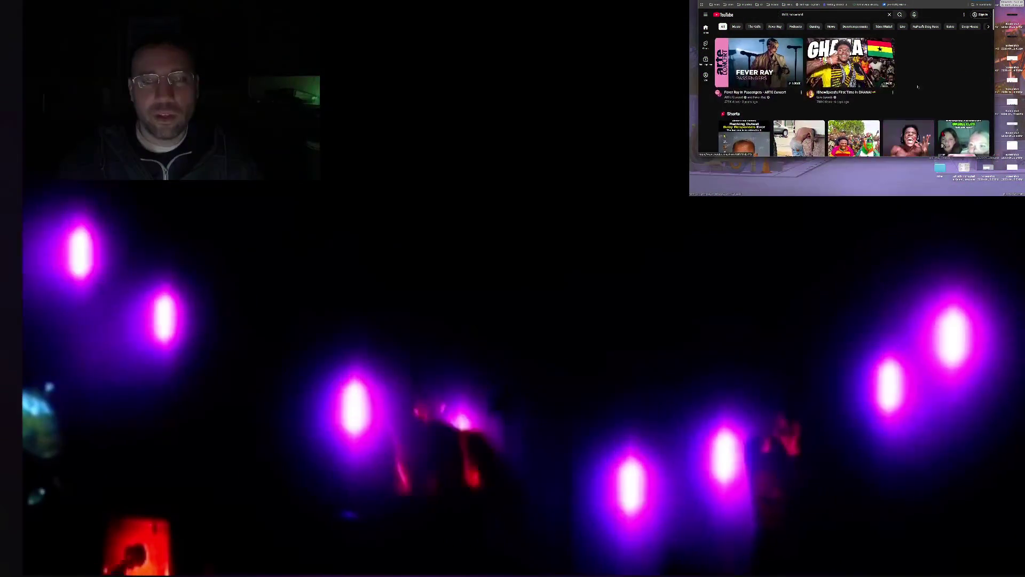
{"action": "scroll", "coordinate": [846, 88], "scroll_direction": "down", "scroll_amount": 3}
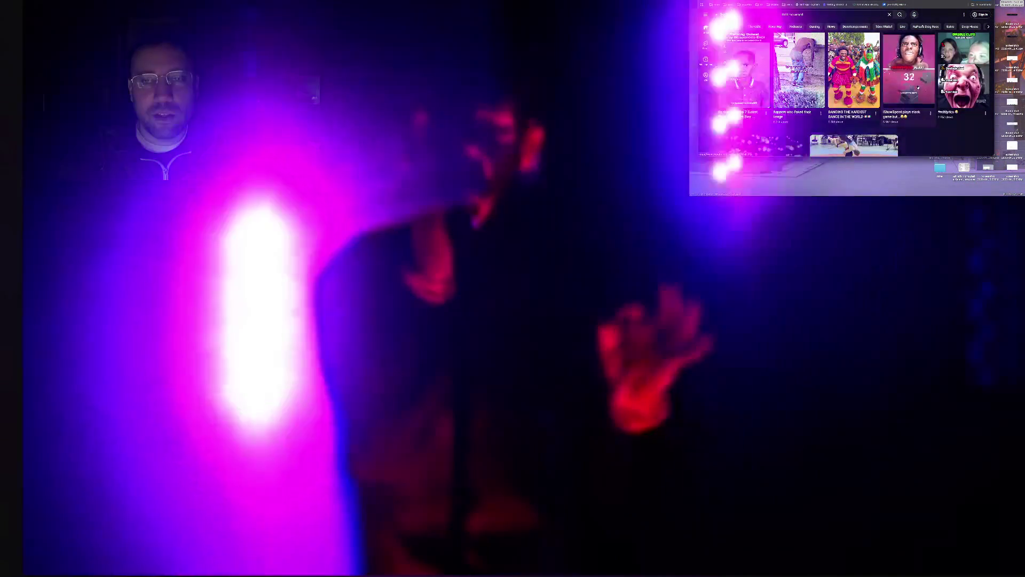
{"action": "scroll", "coordinate": [846, 89], "scroll_direction": "up", "scroll_amount": 3}
{"action": "left_click", "coordinate": [850, 14]}
{"action": "key", "text": "Return"}
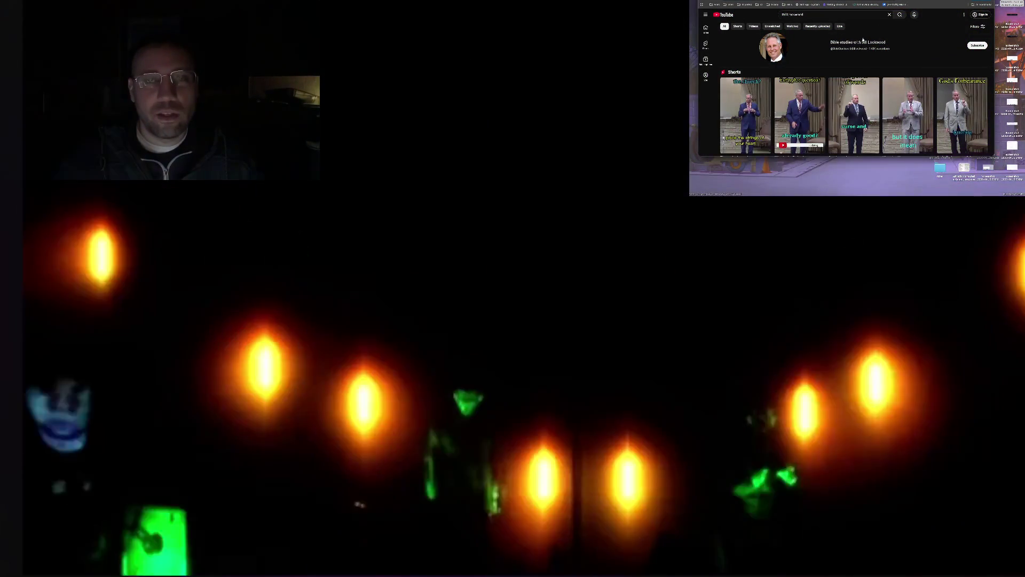
{"action": "scroll", "coordinate": [863, 40], "scroll_direction": "down", "scroll_amount": 3}
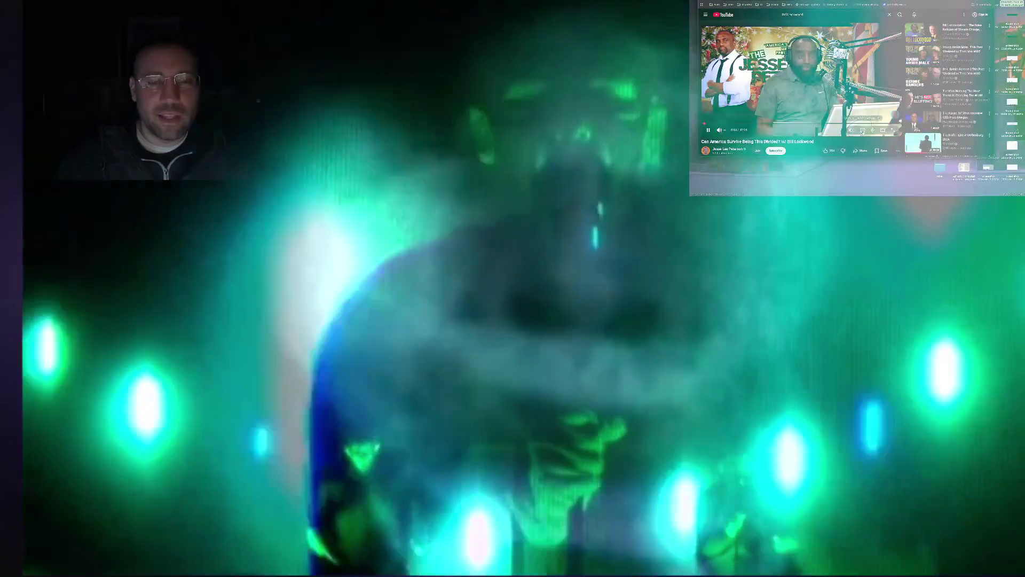
Step: Switch the Bill Lockwood interview video to theatre view with the T shortcut
{"action": "key", "text": "t"}
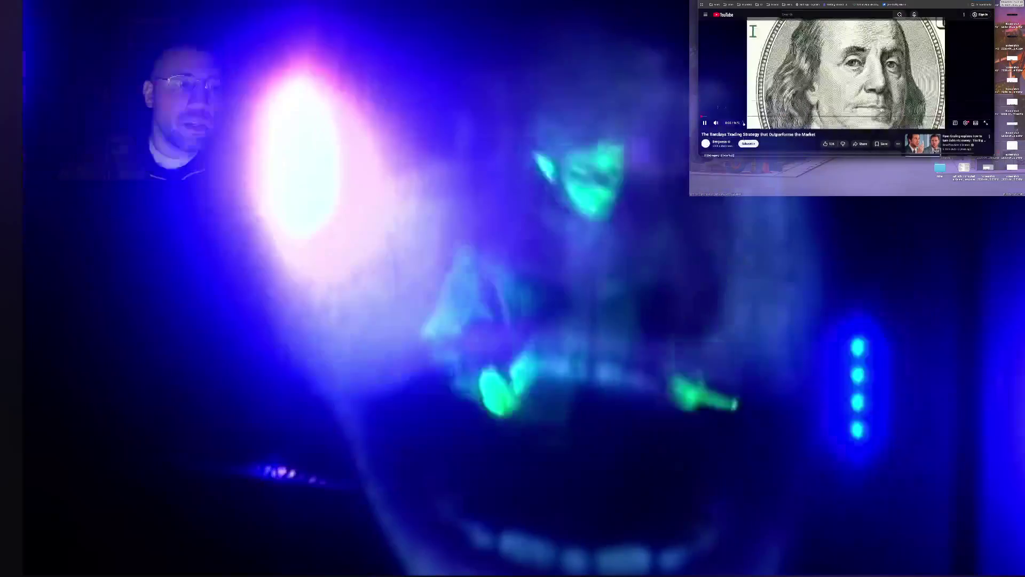
{"action": "scroll", "coordinate": [754, 31], "scroll_direction": "down", "scroll_amount": 3}
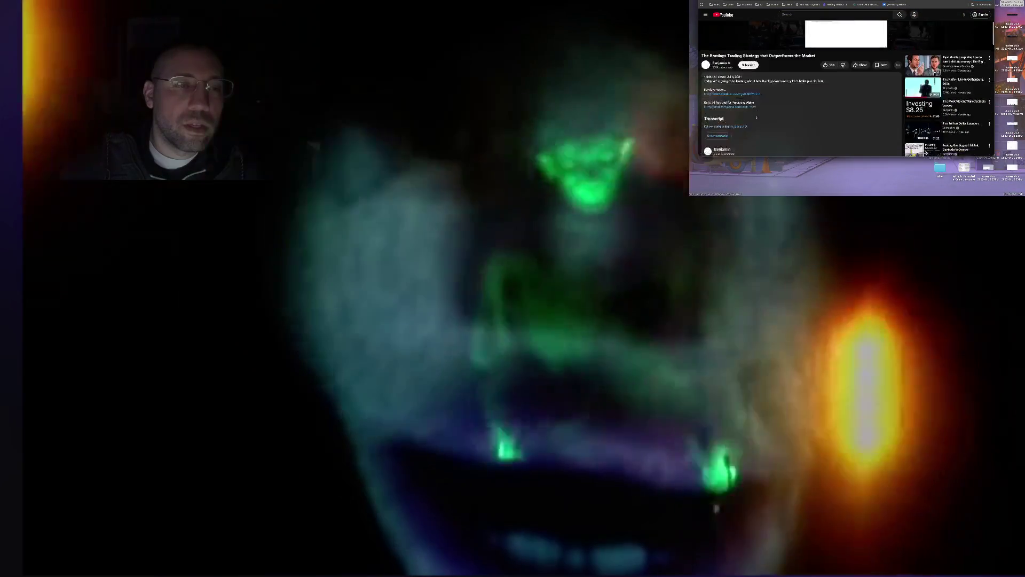
{"action": "scroll", "coordinate": [756, 117], "scroll_direction": "up", "scroll_amount": 3}
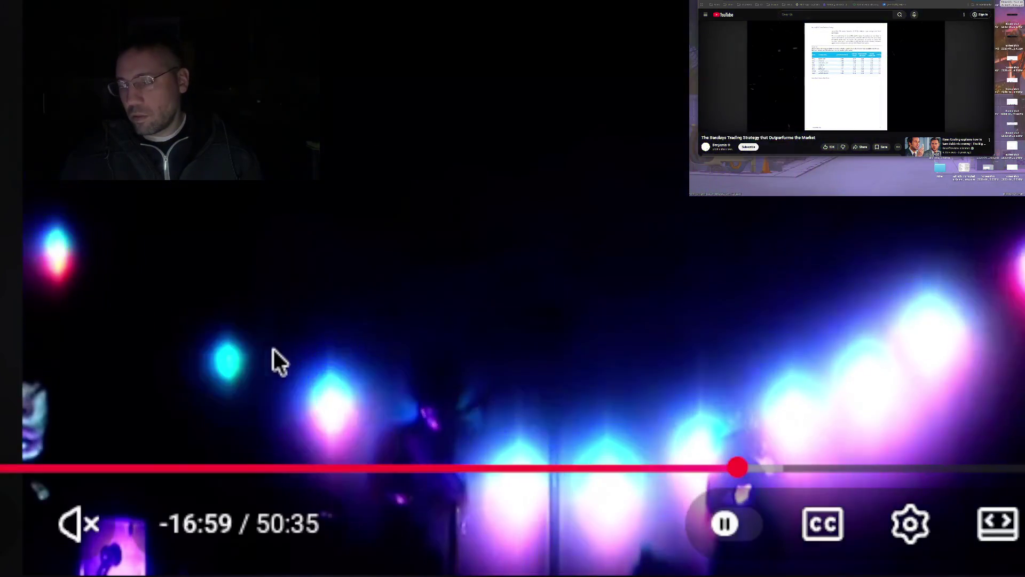
Step: Pause the Barclays video and skip ahead through the report section to the straddles drawing
{"action": "left_click", "coordinate": [273, 349]}
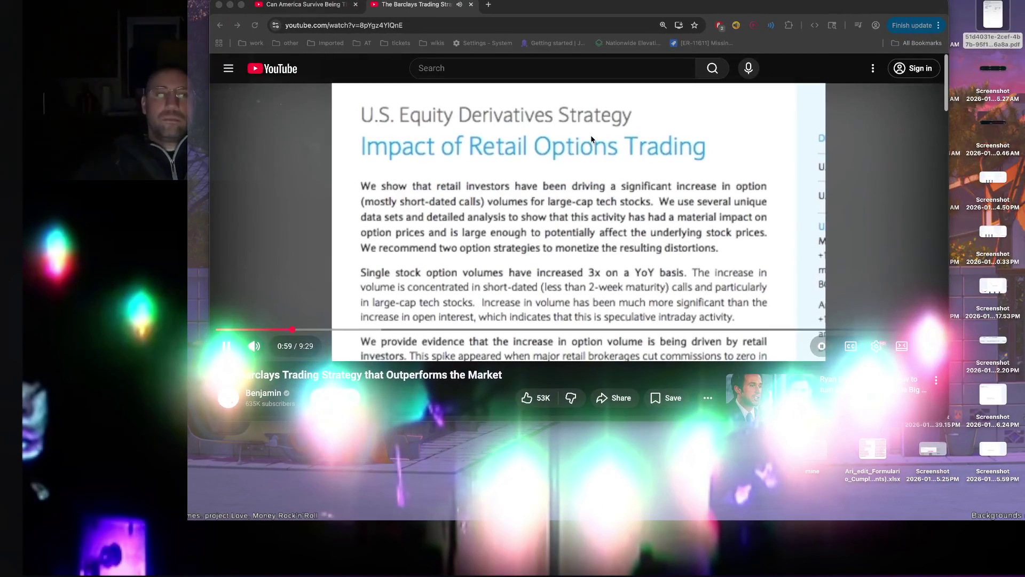
{"action": "mouse_move", "coordinate": [382, 329]}
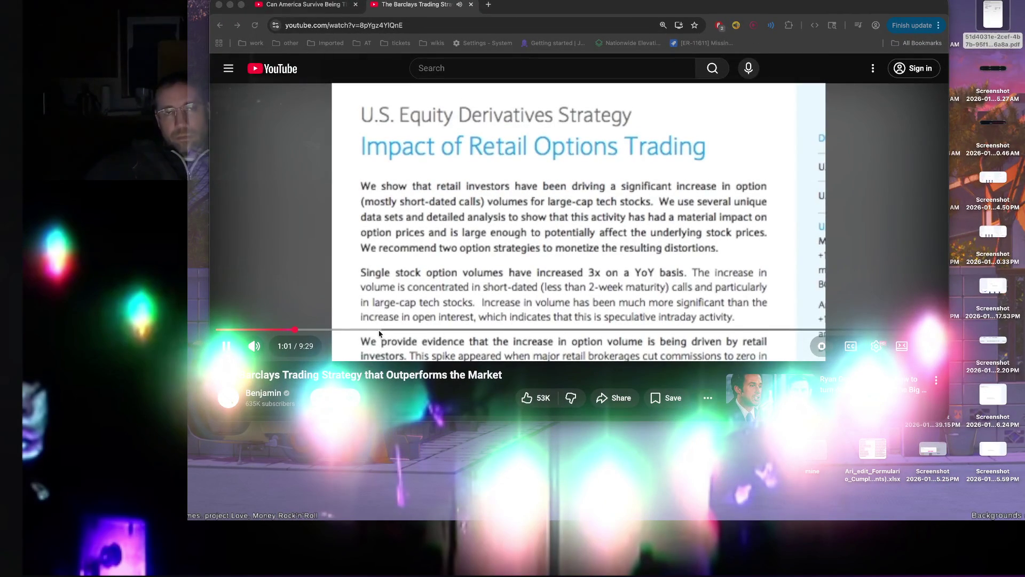
{"action": "left_click_drag", "start_coordinate": [383, 332], "coordinate": [436, 333]}
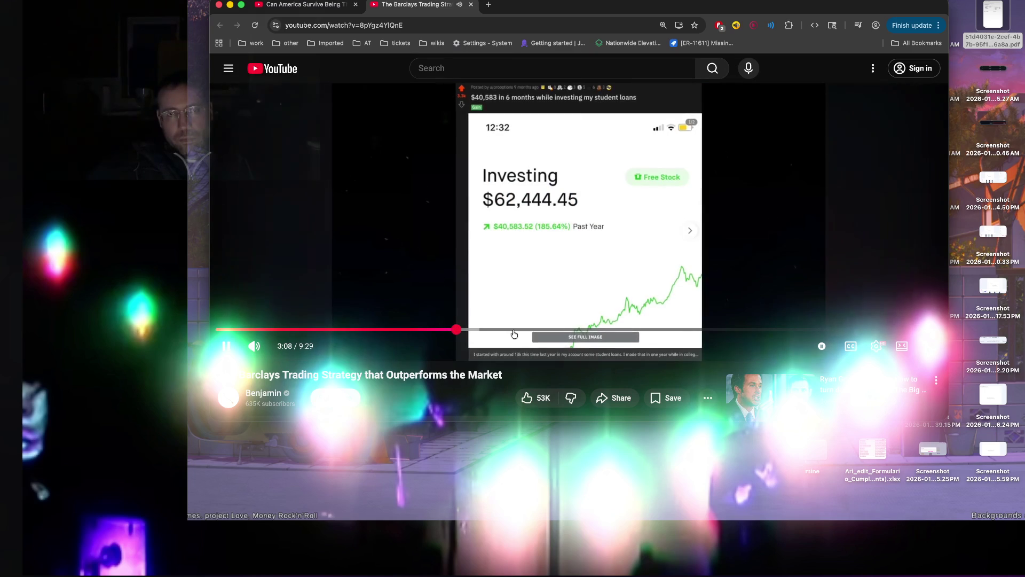
{"action": "left_click_drag", "start_coordinate": [513, 333], "coordinate": [546, 336]}
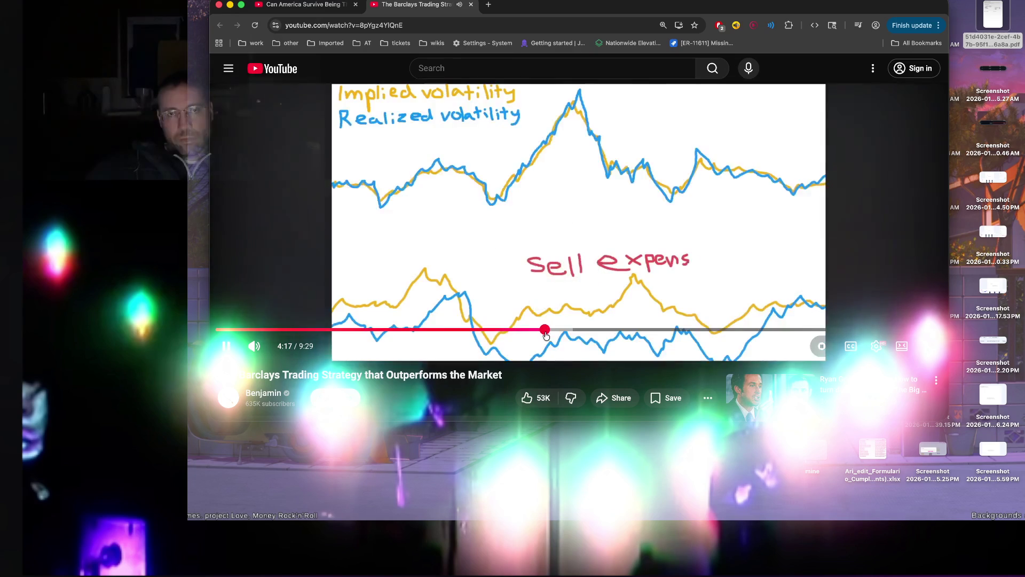
{"action": "left_click", "coordinate": [577, 333]}
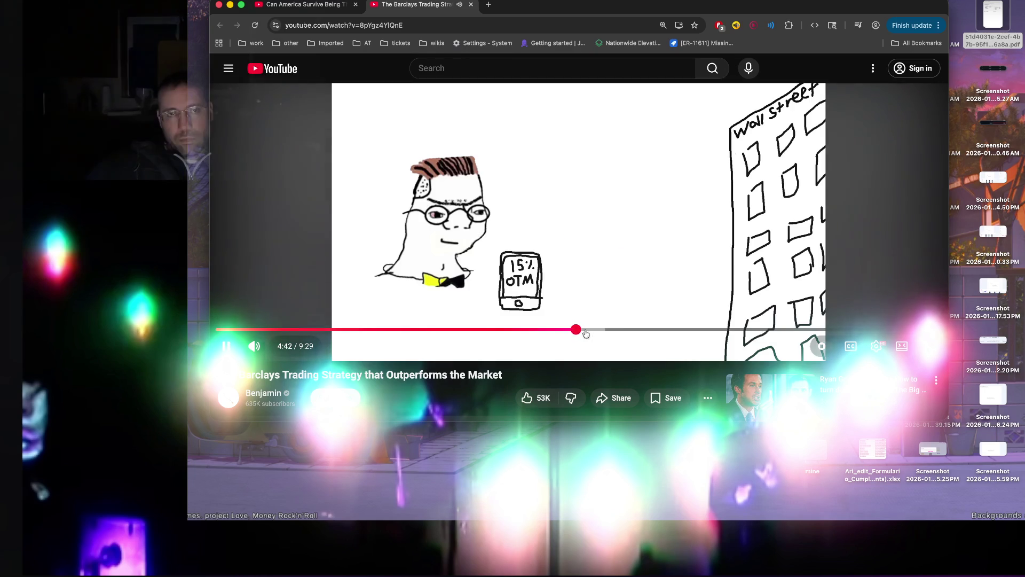
{"action": "left_click_drag", "start_coordinate": [627, 333], "coordinate": [627, 333]}
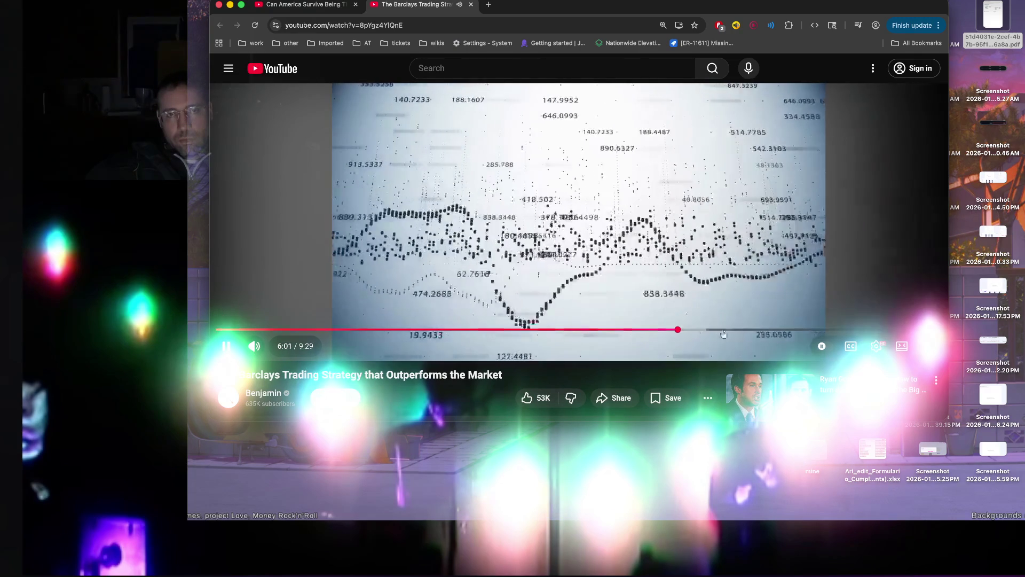
{"action": "left_click", "coordinate": [721, 332]}
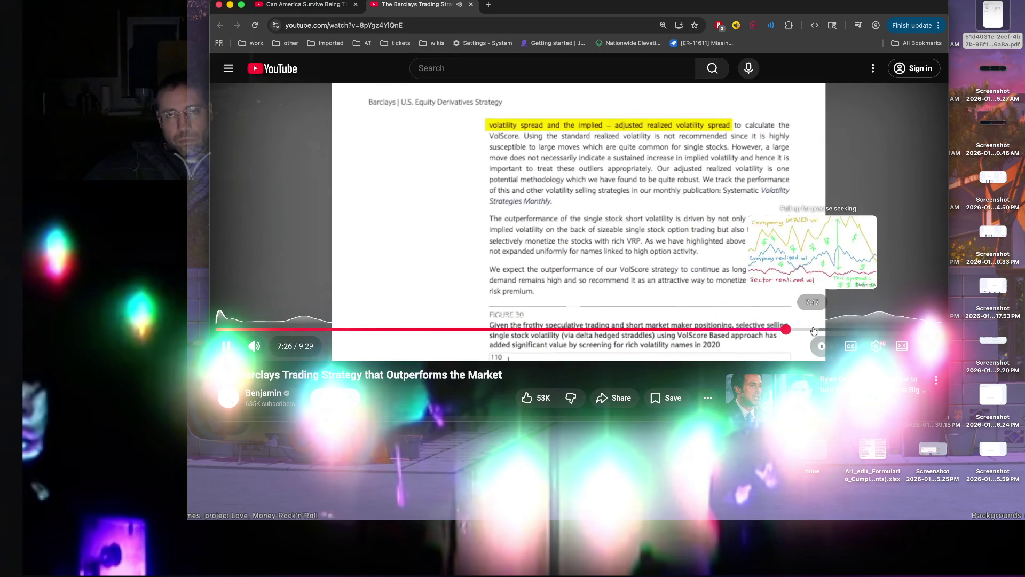
Step: Jump to the closing scene near 9:20, then start the suggested stonks hole video
{"action": "left_click_drag", "start_coordinate": [814, 331], "coordinate": [892, 332]}
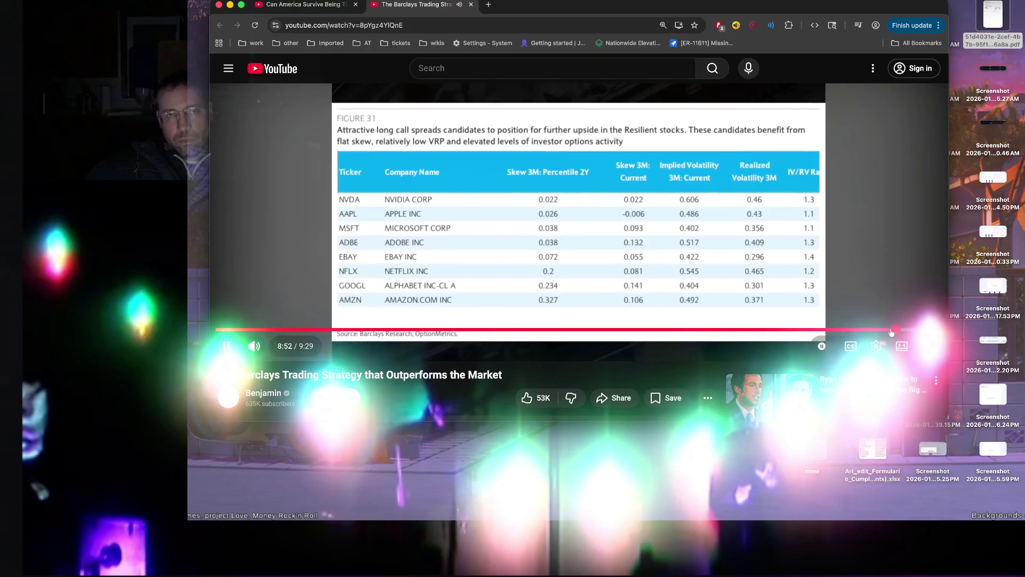
{"action": "left_click_drag", "start_coordinate": [892, 333], "coordinate": [877, 332]}
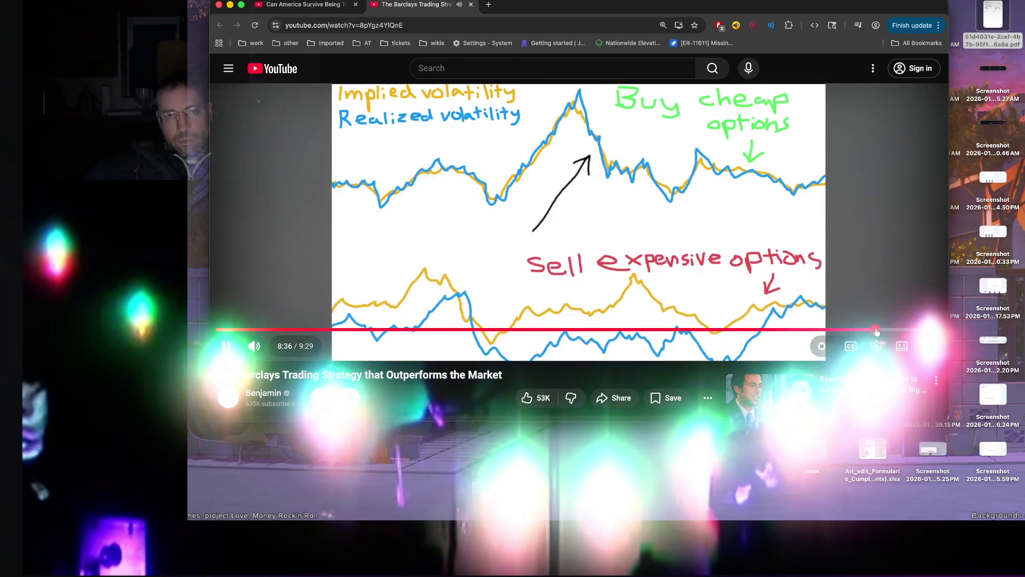
{"action": "left_click_drag", "start_coordinate": [876, 328], "coordinate": [917, 332]}
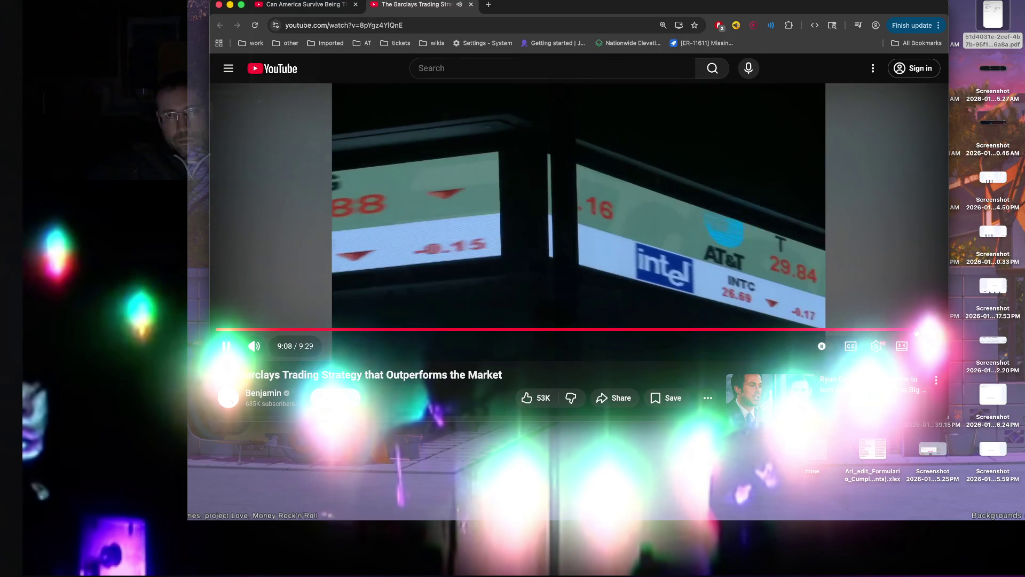
{"action": "left_click", "coordinate": [916, 329]}
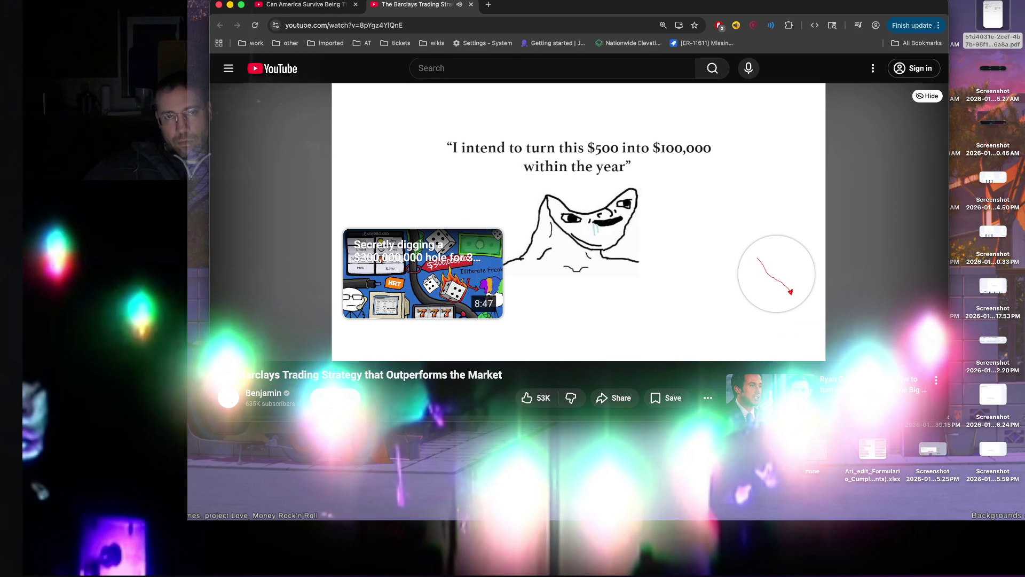
{"action": "scroll", "coordinate": [695, 302], "scroll_direction": "down", "scroll_amount": 1}
{"action": "scroll", "coordinate": [692, 309], "scroll_direction": "down", "scroll_amount": 1}
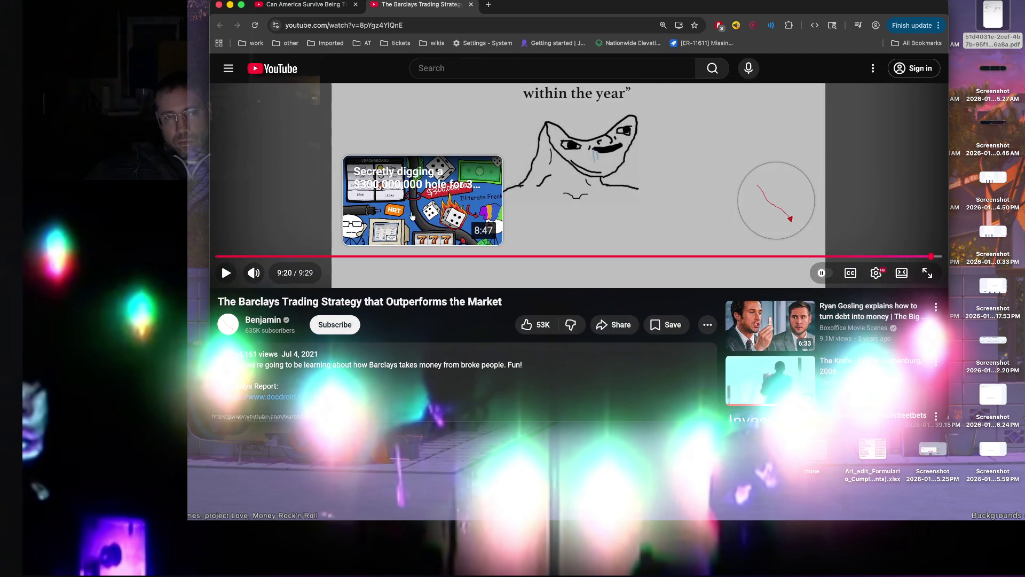
{"action": "left_click", "coordinate": [412, 216]}
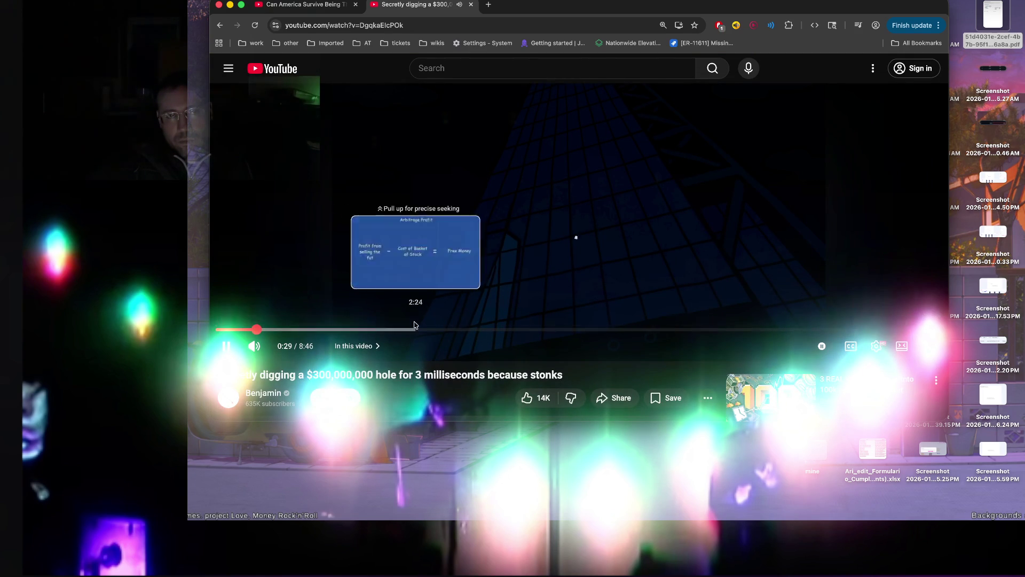
Step: Skip through the $300,000,000 hole video past the excavator and cable scenes to the network diagram at 8:18
{"action": "left_click", "coordinate": [398, 327]}
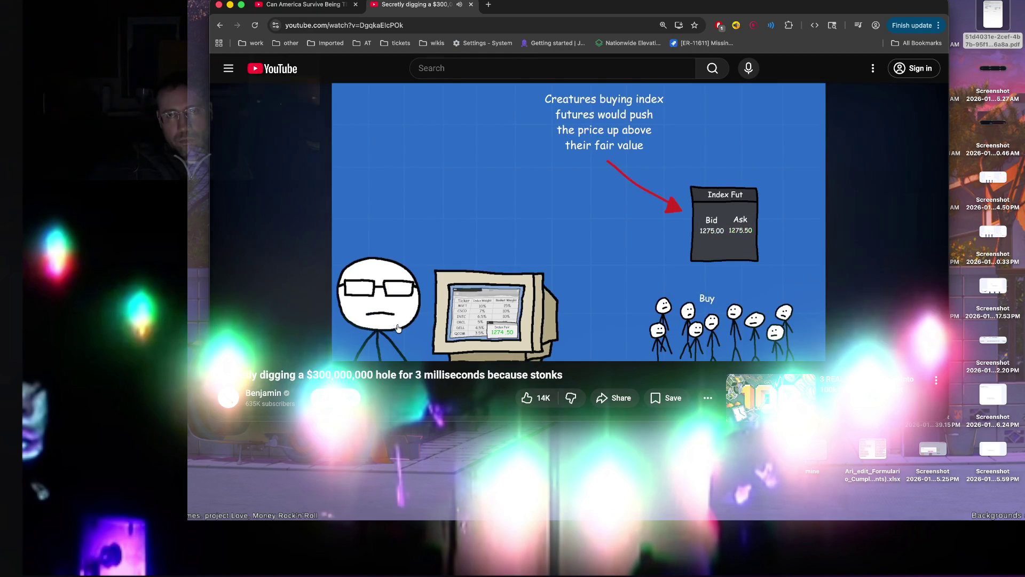
{"action": "left_click_drag", "start_coordinate": [396, 328], "coordinate": [474, 330]}
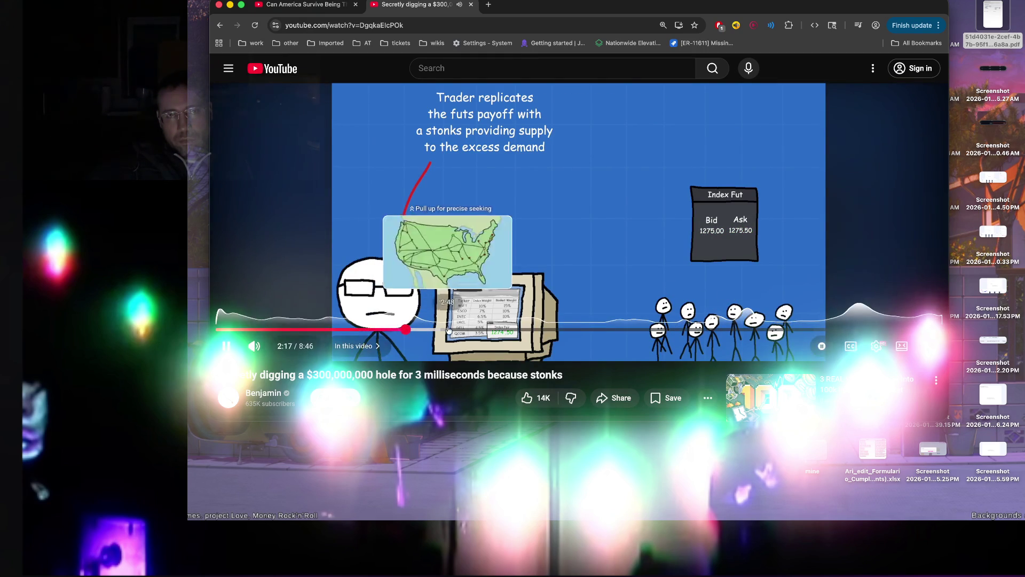
{"action": "left_click", "coordinate": [558, 329]}
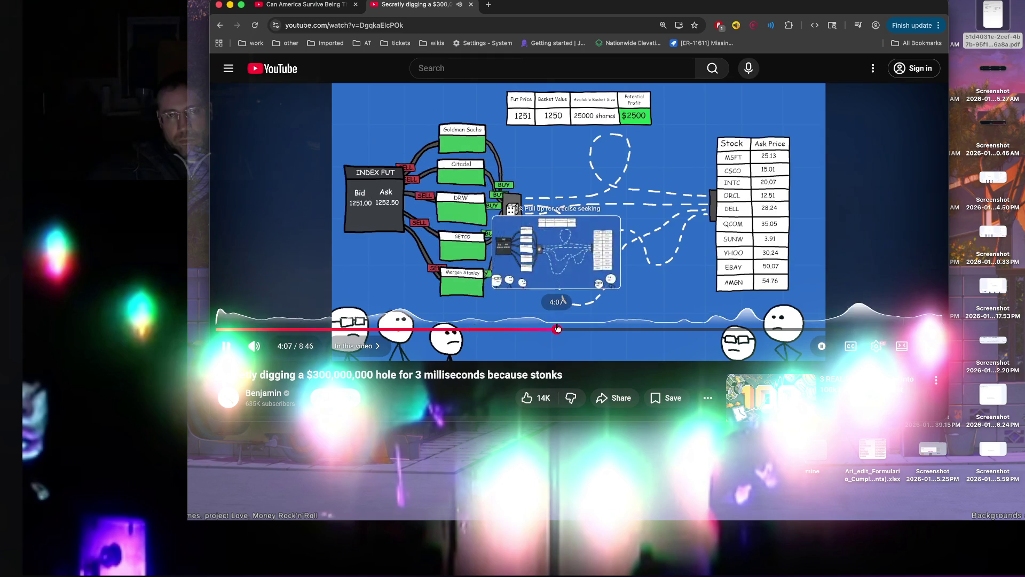
{"action": "left_click", "coordinate": [673, 328]}
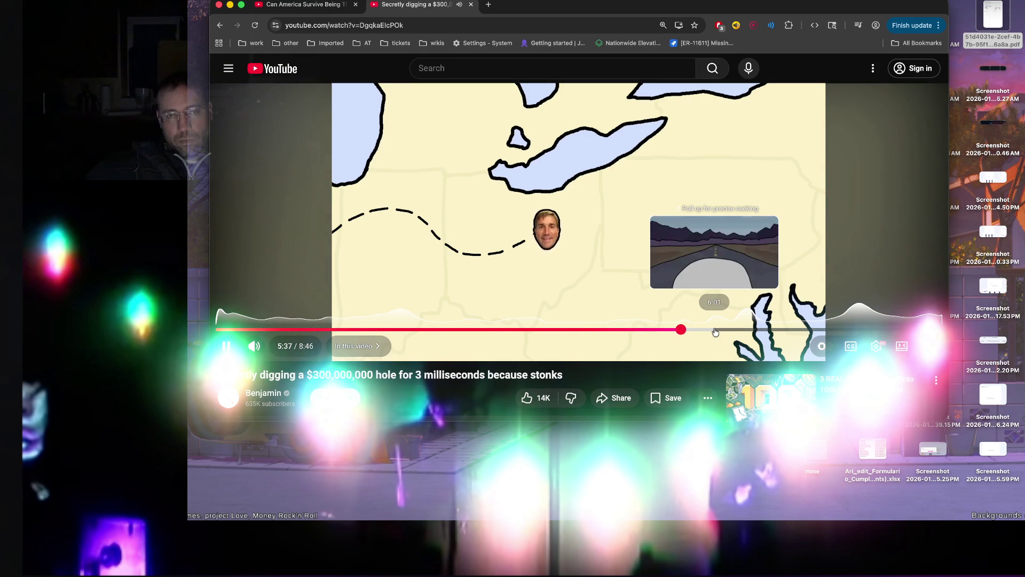
{"action": "left_click", "coordinate": [734, 330]}
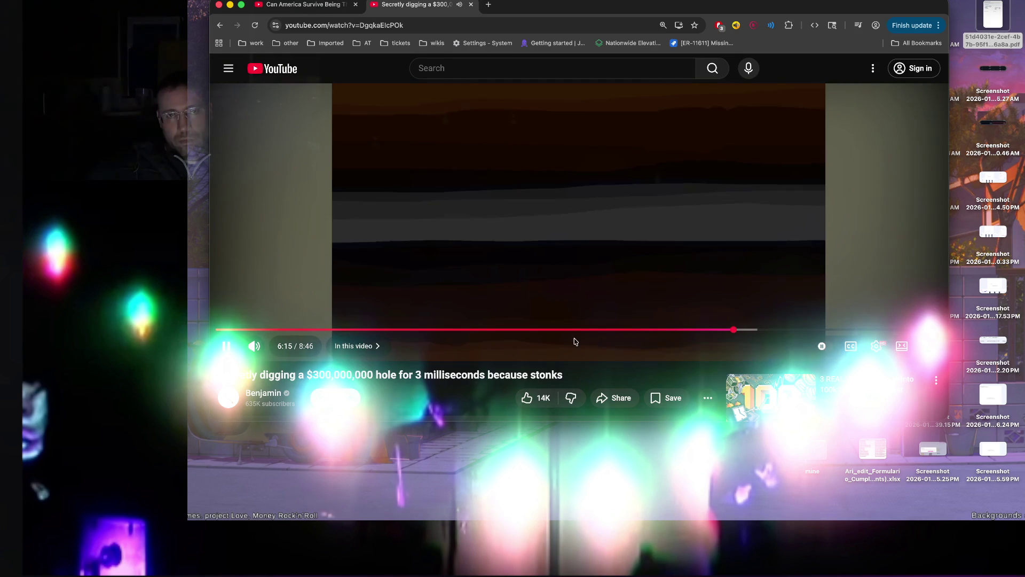
{"action": "left_click", "coordinate": [799, 330]}
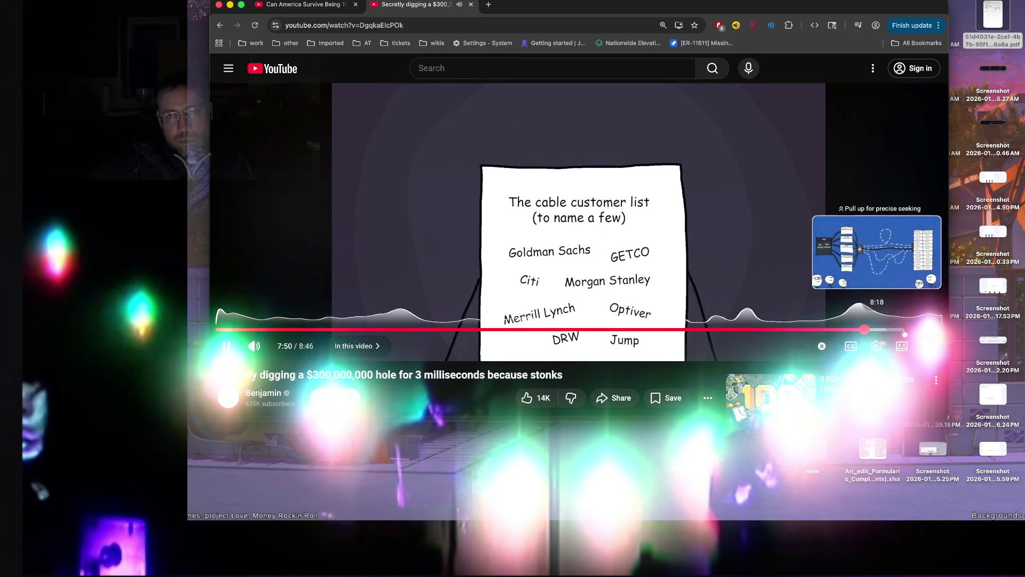
{"action": "left_click", "coordinate": [904, 330]}
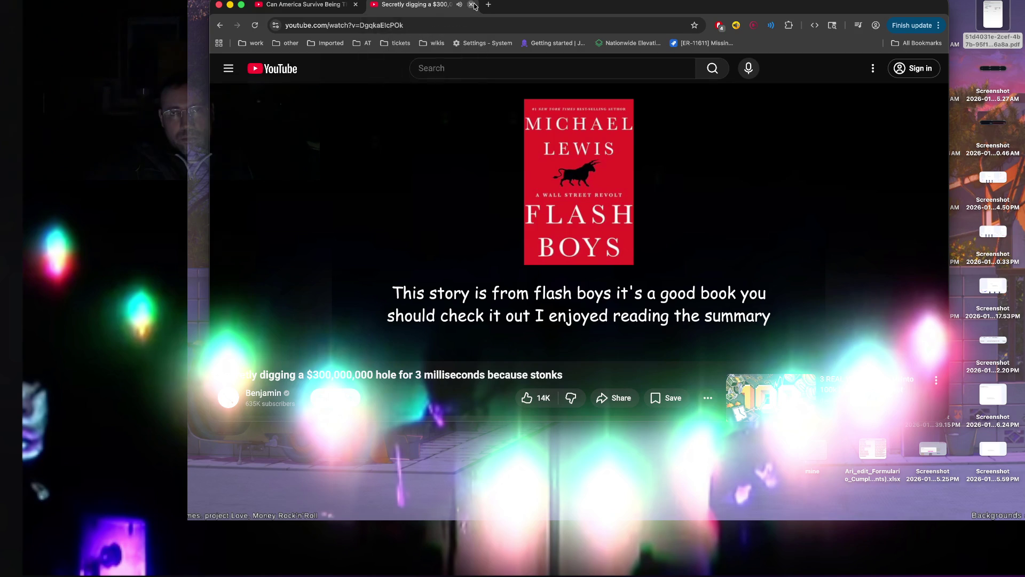
Step: Close the stonks video's browser tab to return to the first video
{"action": "left_click", "coordinate": [474, 6]}
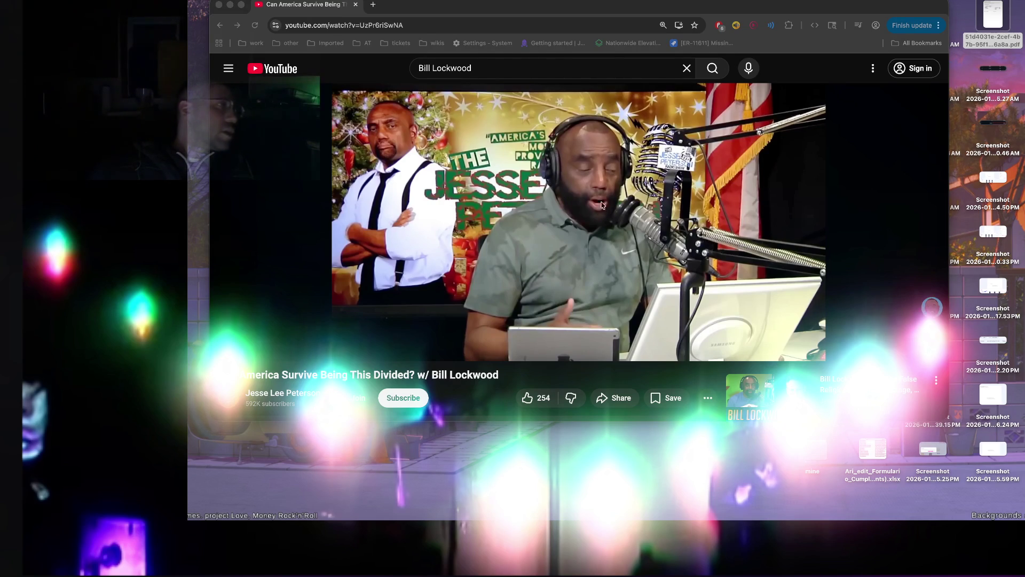
Step: Open the YouTube home page in a new tab and search it for 'Hentai -S3rl'
{"action": "right_click", "coordinate": [293, 76]}
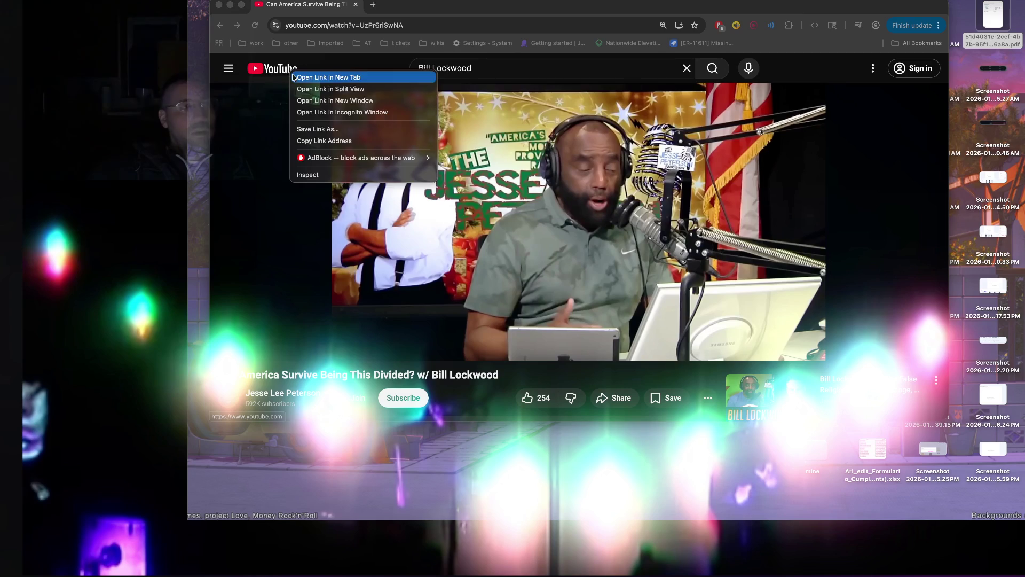
{"action": "left_click", "coordinate": [329, 78]}
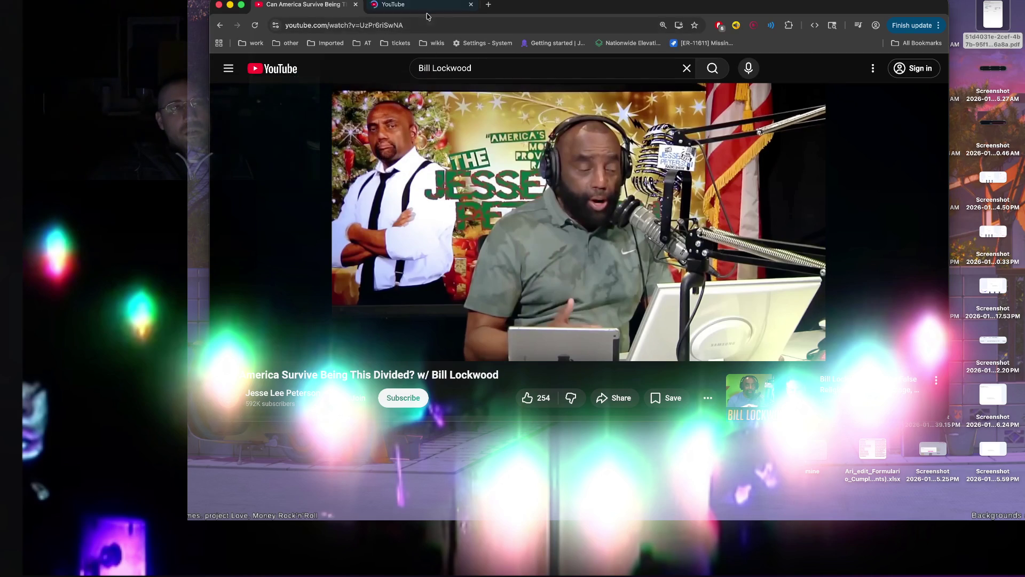
{"action": "key", "text": "ctrl+Tab"}
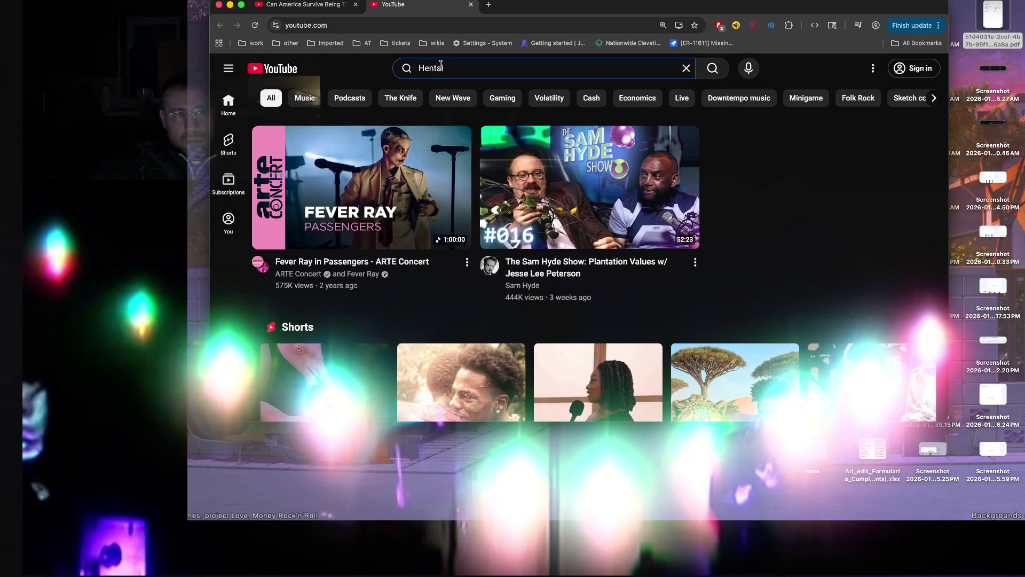
{"action": "type", "text": "i -S3rl"}
{"action": "scroll", "coordinate": [576, 281], "scroll_direction": "down", "scroll_amount": 1}
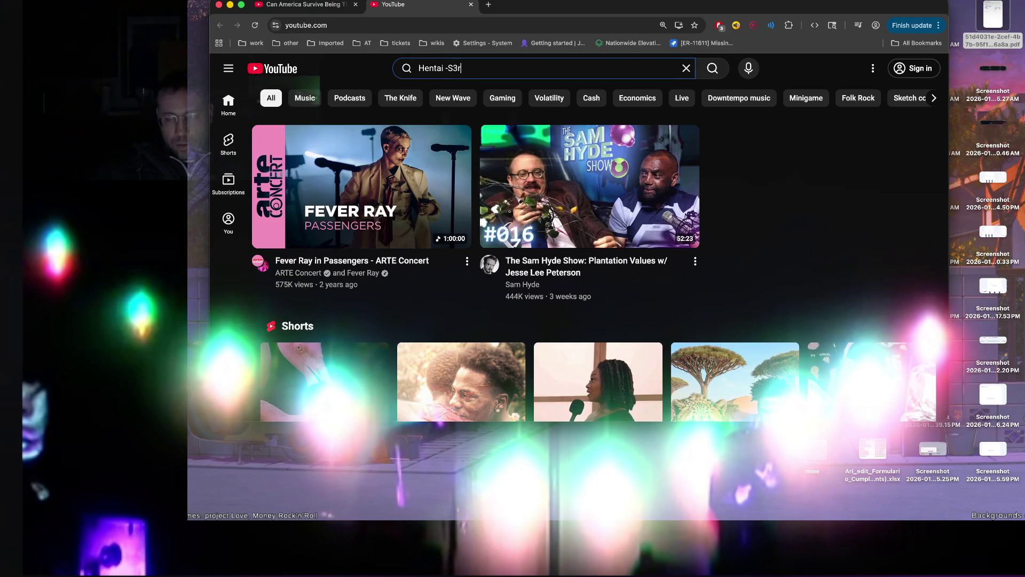
{"action": "key", "text": "Return"}
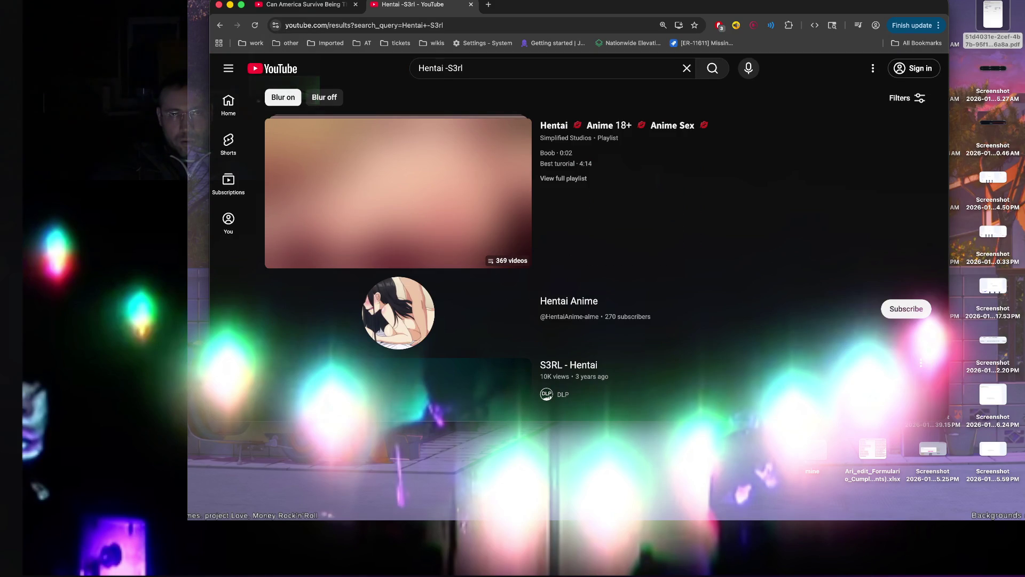
{"action": "scroll", "coordinate": [358, 51], "scroll_direction": "down", "scroll_amount": 1}
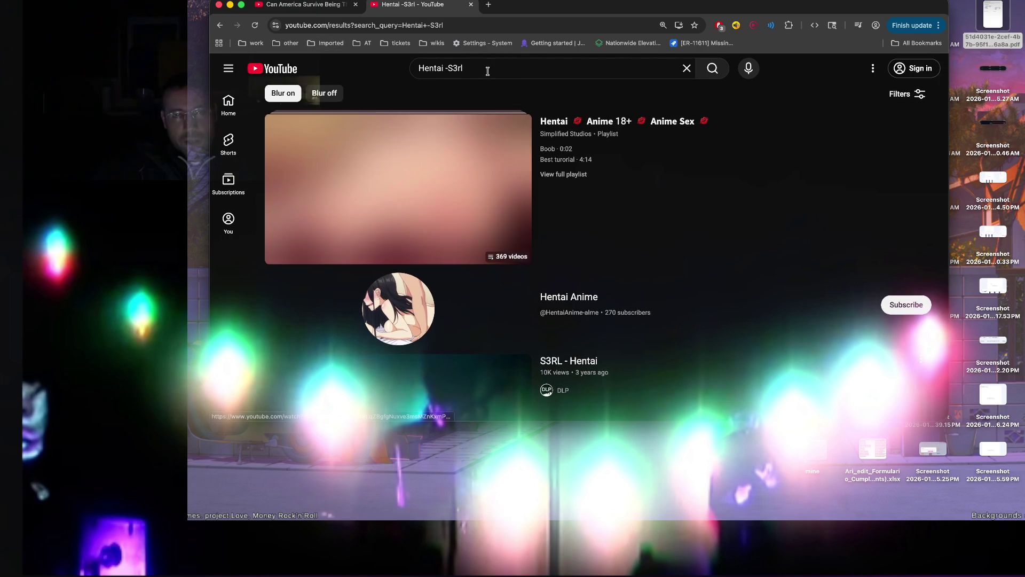
{"action": "scroll", "coordinate": [491, 87], "scroll_direction": "down", "scroll_amount": 2}
Step: Play the S3RL - Hentai video, glance at the Bill Lockwood tab, then close the S3RL tab
{"action": "left_click", "coordinate": [495, 319]}
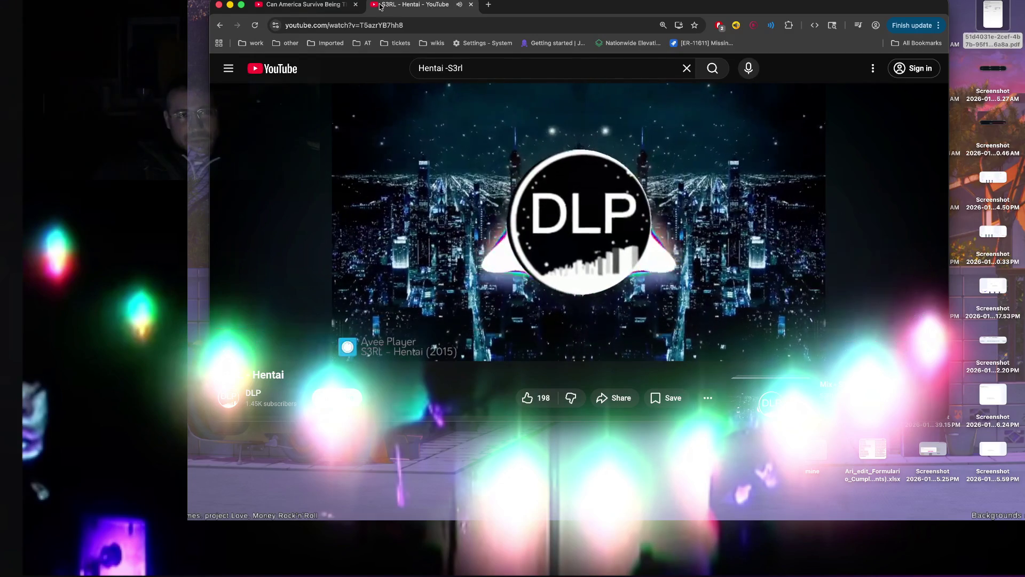
{"action": "left_click", "coordinate": [327, 5]}
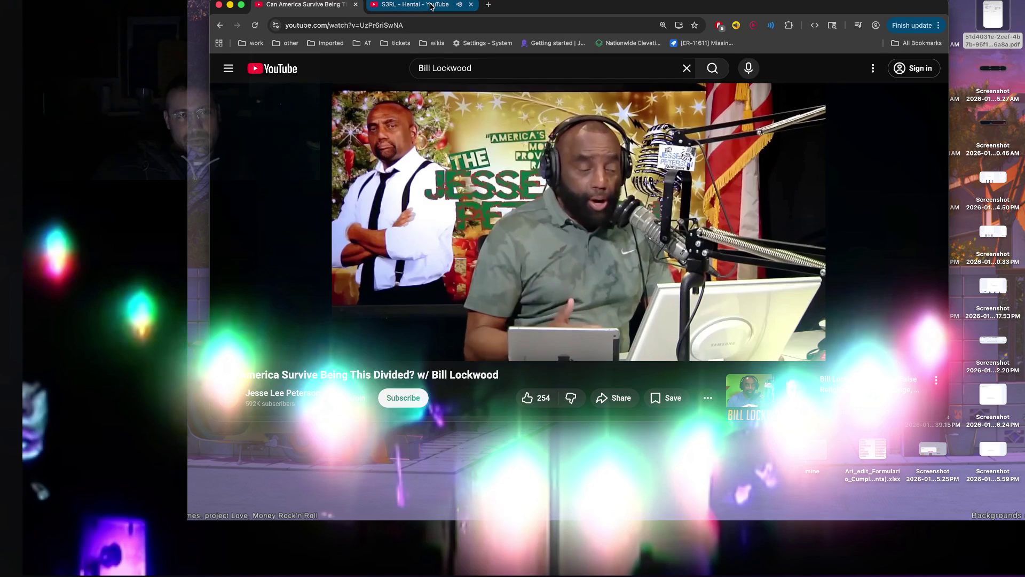
{"action": "left_click", "coordinate": [431, 6]}
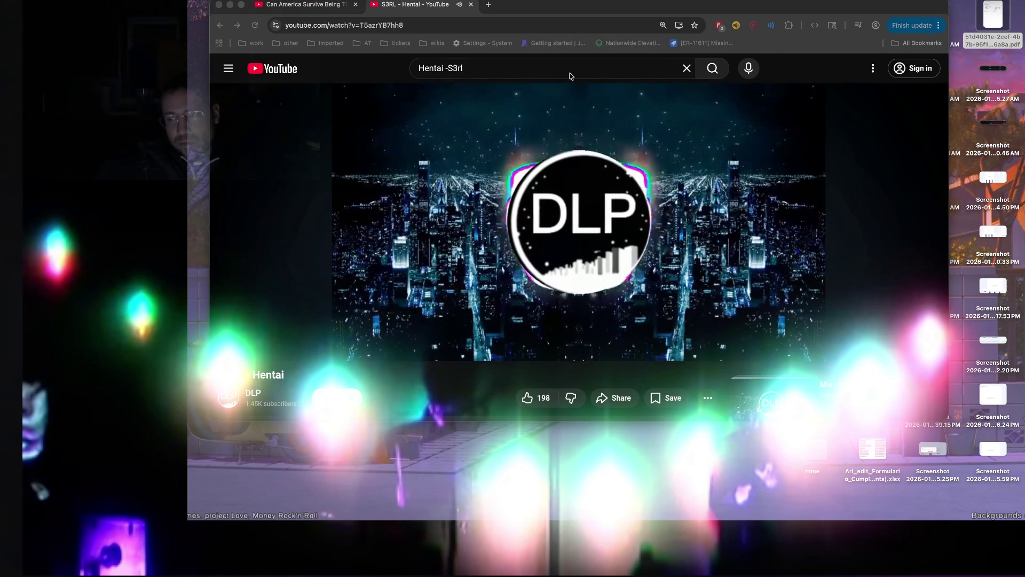
{"action": "left_click", "coordinate": [470, 4]}
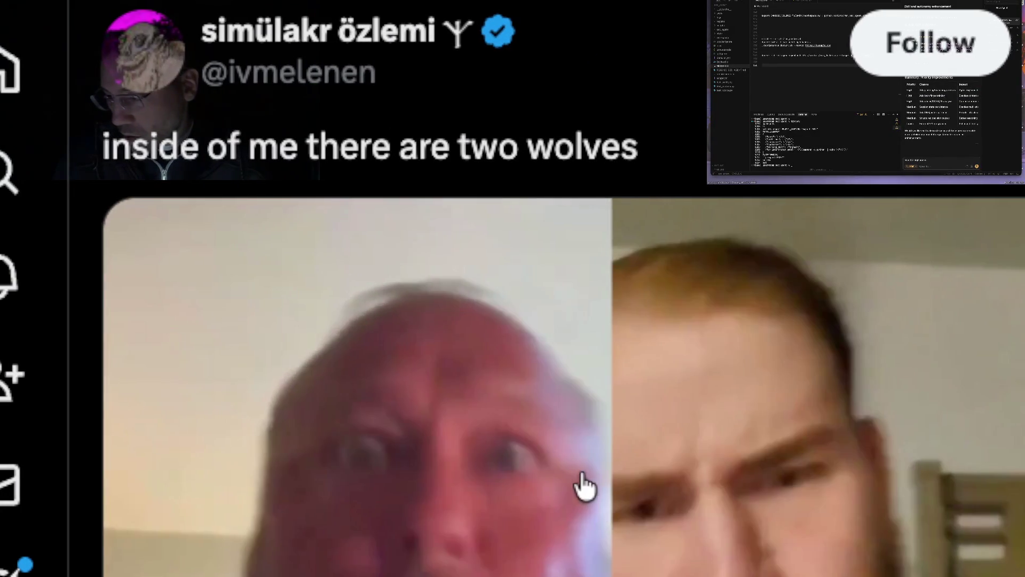
{"action": "scroll", "coordinate": [593, 497], "scroll_direction": "down", "scroll_amount": 2}
{"action": "scroll", "coordinate": [583, 473], "scroll_direction": "down", "scroll_amount": 2}
{"action": "scroll", "coordinate": [582, 473], "scroll_direction": "down", "scroll_amount": 5}
{"action": "scroll", "coordinate": [582, 465], "scroll_direction": "down", "scroll_amount": 2}
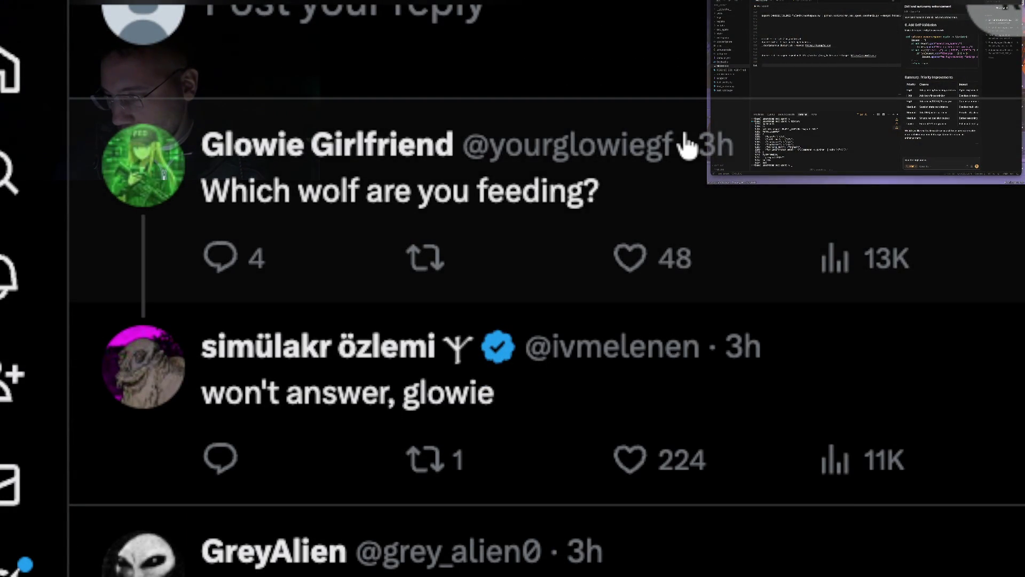
{"action": "scroll", "coordinate": [685, 140], "scroll_direction": "down", "scroll_amount": 1}
{"action": "scroll", "coordinate": [685, 141], "scroll_direction": "down", "scroll_amount": 2}
{"action": "scroll", "coordinate": [686, 140], "scroll_direction": "down", "scroll_amount": 1}
{"action": "scroll", "coordinate": [686, 140], "scroll_direction": "down", "scroll_amount": 3}
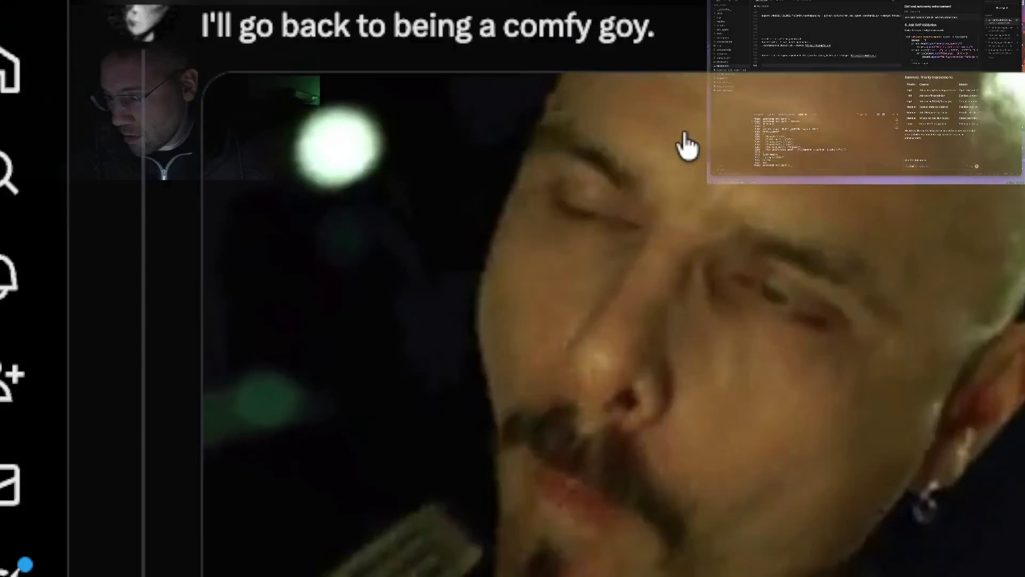
{"action": "scroll", "coordinate": [685, 140], "scroll_direction": "down", "scroll_amount": 3}
{"action": "scroll", "coordinate": [685, 144], "scroll_direction": "down", "scroll_amount": 5}
{"action": "scroll", "coordinate": [687, 146], "scroll_direction": "down", "scroll_amount": 2}
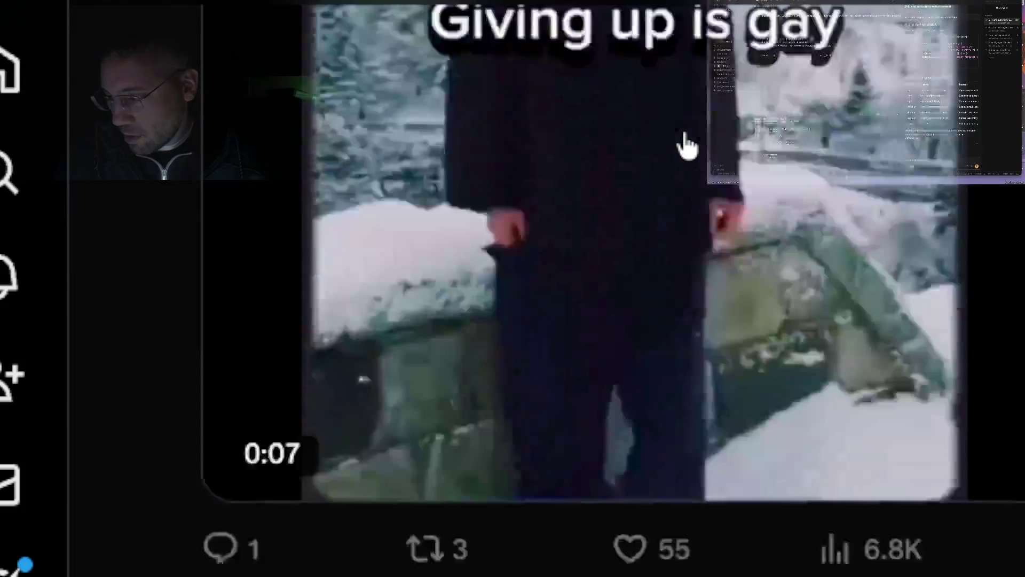
{"action": "scroll", "coordinate": [688, 146], "scroll_direction": "down", "scroll_amount": 1}
{"action": "scroll", "coordinate": [687, 146], "scroll_direction": "up", "scroll_amount": 3}
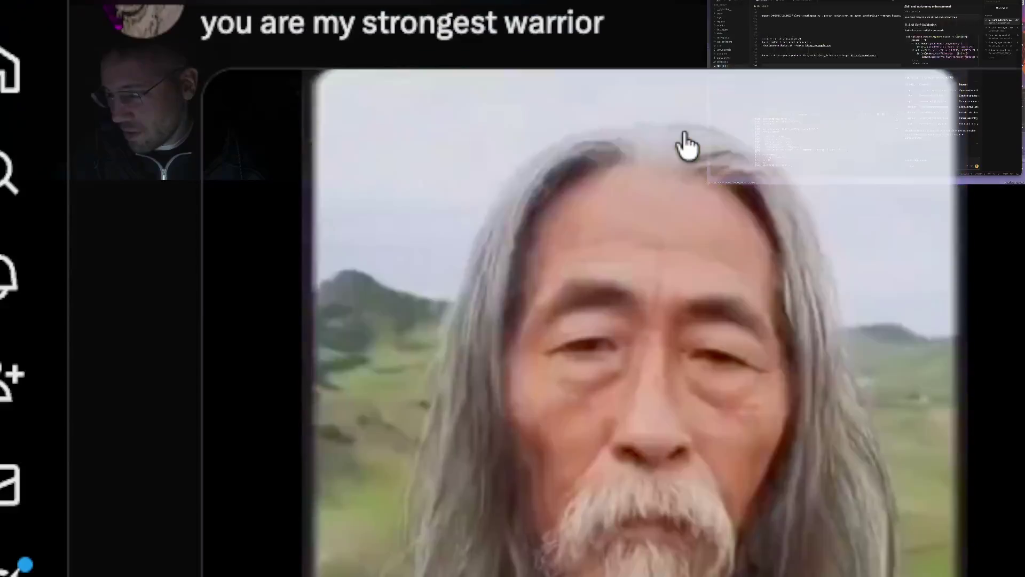
{"action": "scroll", "coordinate": [795, 260], "scroll_direction": "down", "scroll_amount": 3}
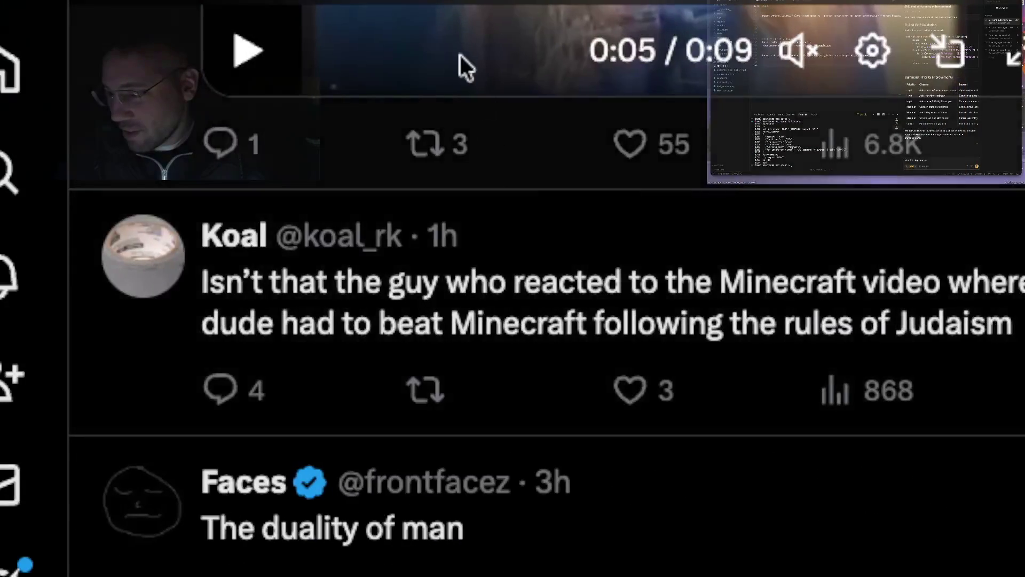
{"action": "scroll", "coordinate": [465, 88], "scroll_direction": "up", "scroll_amount": 2}
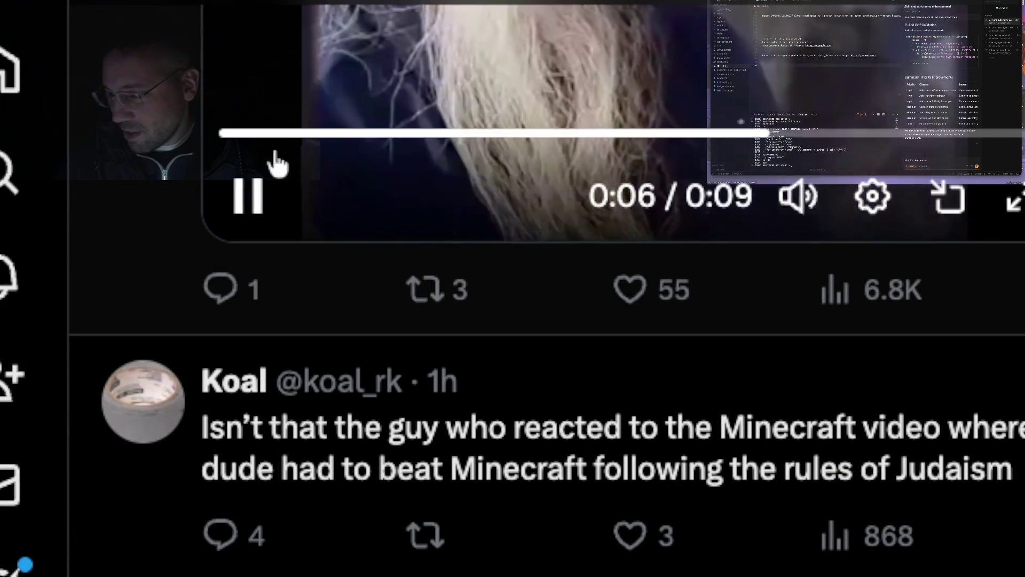
Step: Restart the snowy reply video in the X feed from the beginning
{"action": "left_click", "coordinate": [229, 131]}
{"action": "scroll", "coordinate": [292, 295], "scroll_direction": "up", "scroll_amount": 4}
{"action": "scroll", "coordinate": [293, 296], "scroll_direction": "up", "scroll_amount": 3}
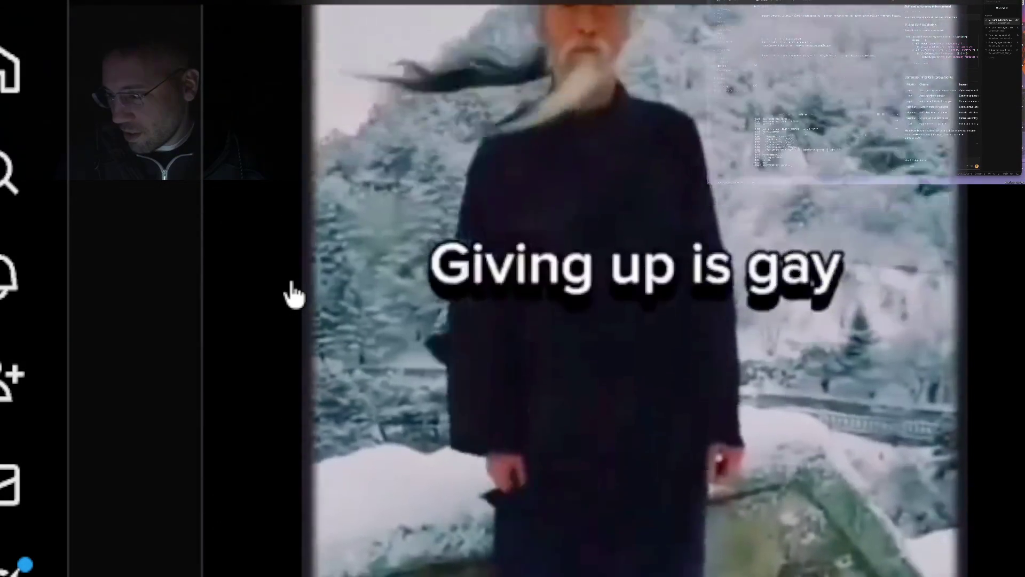
{"action": "scroll", "coordinate": [293, 294], "scroll_direction": "up", "scroll_amount": 3}
{"action": "scroll", "coordinate": [293, 295], "scroll_direction": "down", "scroll_amount": 2}
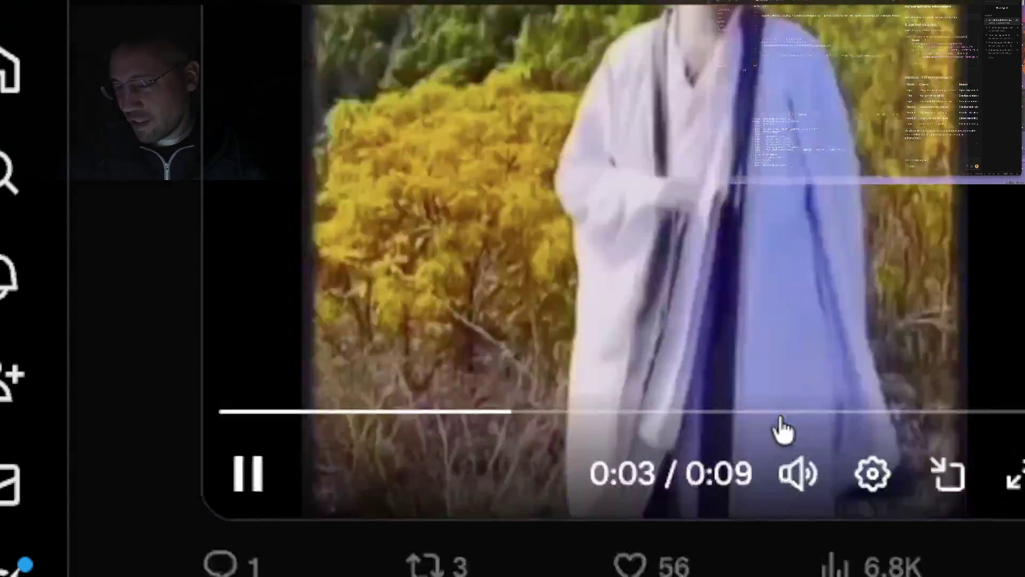
{"action": "scroll", "coordinate": [778, 428], "scroll_direction": "down", "scroll_amount": 3}
{"action": "scroll", "coordinate": [778, 428], "scroll_direction": "down", "scroll_amount": 5}
{"action": "scroll", "coordinate": [783, 430], "scroll_direction": "down", "scroll_amount": 2}
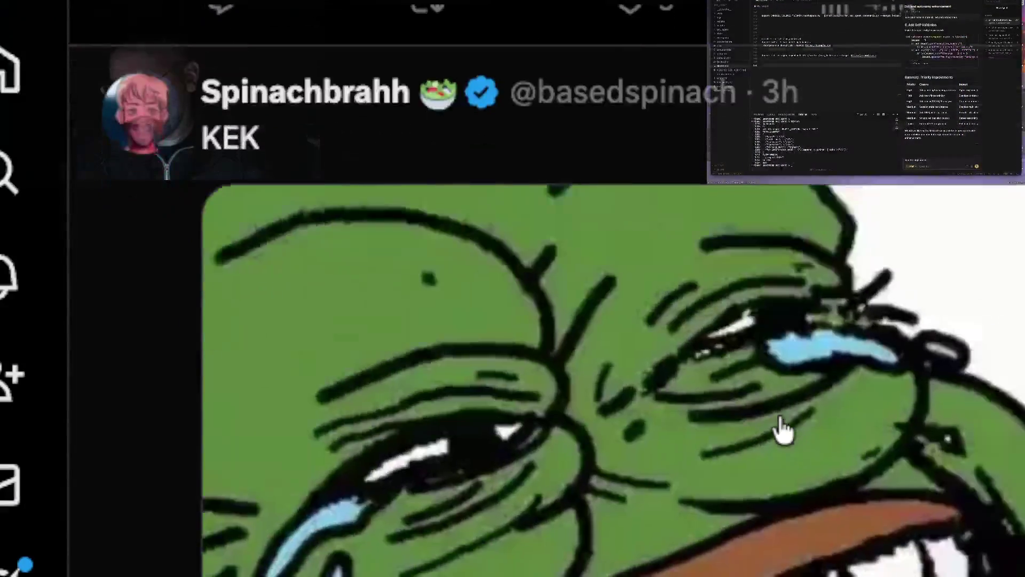
{"action": "scroll", "coordinate": [783, 430], "scroll_direction": "down", "scroll_amount": 3}
{"action": "scroll", "coordinate": [782, 430], "scroll_direction": "down", "scroll_amount": 3}
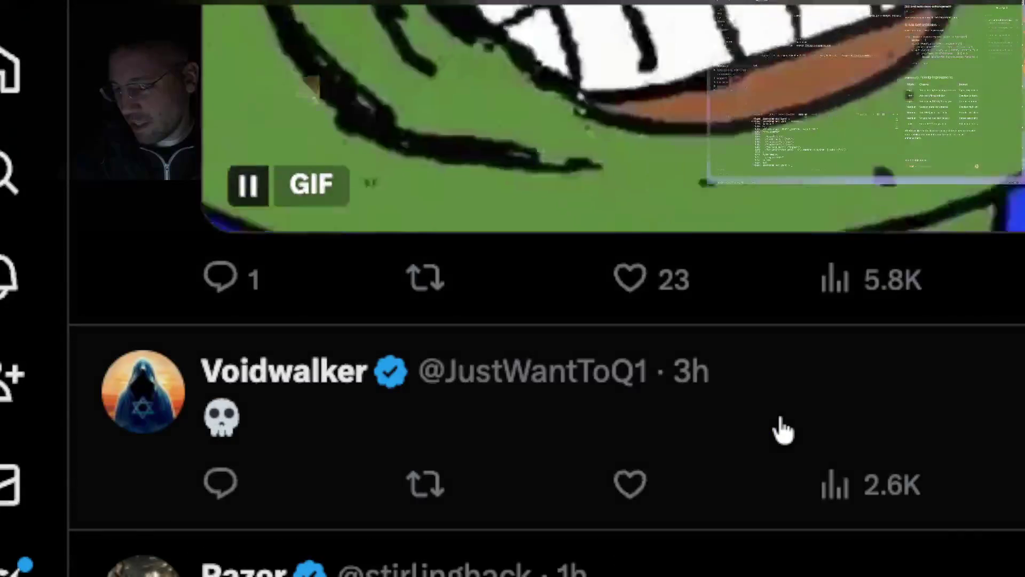
{"action": "scroll", "coordinate": [778, 428], "scroll_direction": "down", "scroll_amount": 4}
{"action": "scroll", "coordinate": [778, 428], "scroll_direction": "down", "scroll_amount": 1}
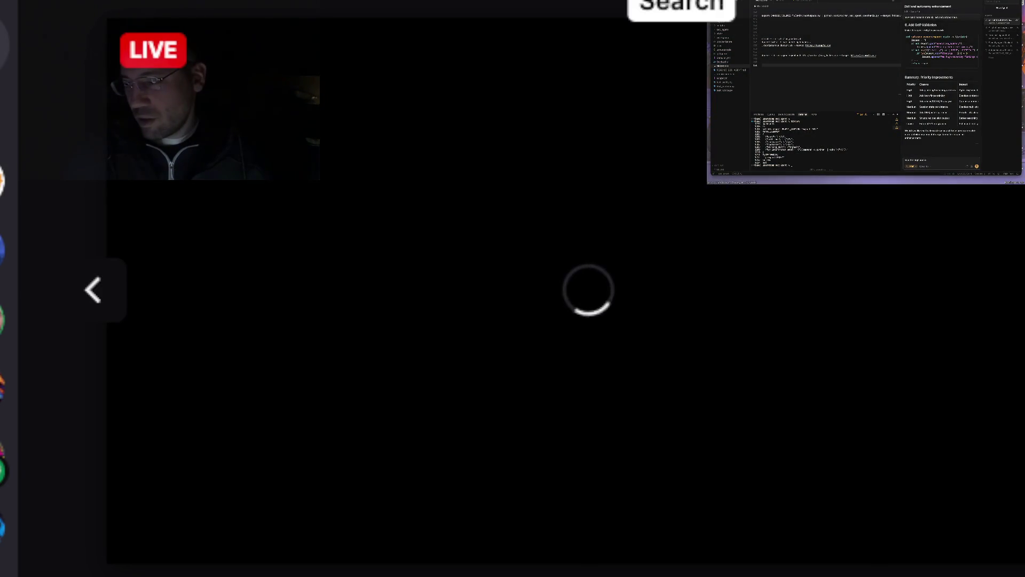
{"action": "type", "text": "itsjewboi"}
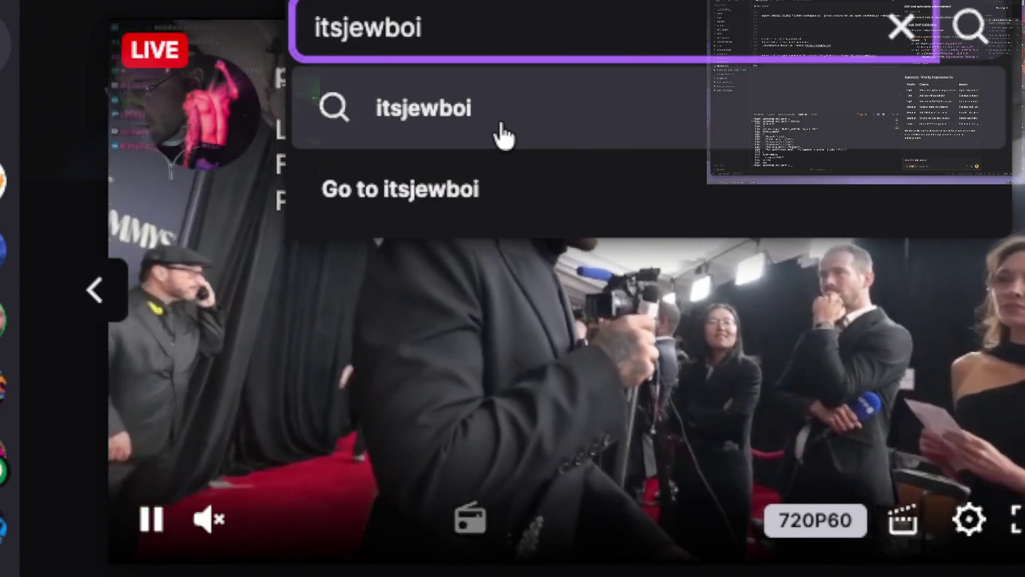
Step: Open the searched streamer's Twitch channel, advance its featured clips twice, and pause the offline player
{"action": "left_click", "coordinate": [498, 121]}
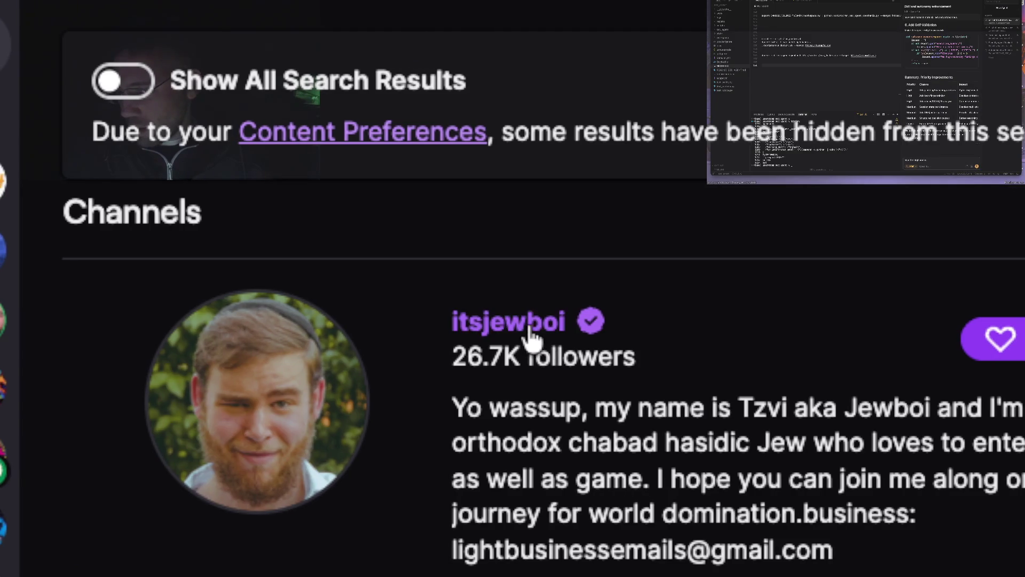
{"action": "left_click", "coordinate": [526, 325]}
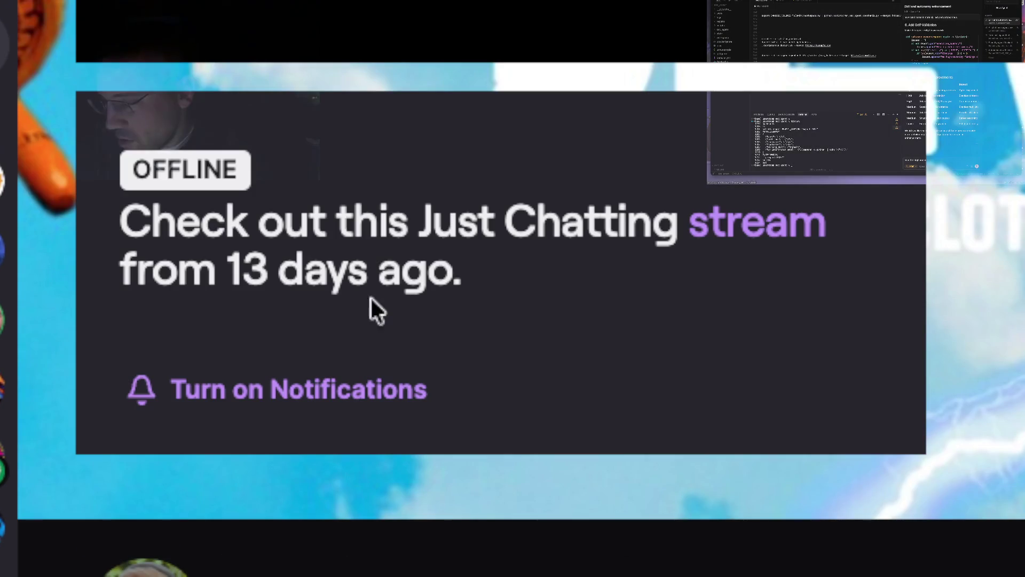
{"action": "scroll", "coordinate": [349, 297], "scroll_direction": "down", "scroll_amount": 3}
{"action": "scroll", "coordinate": [347, 296], "scroll_direction": "down", "scroll_amount": 3}
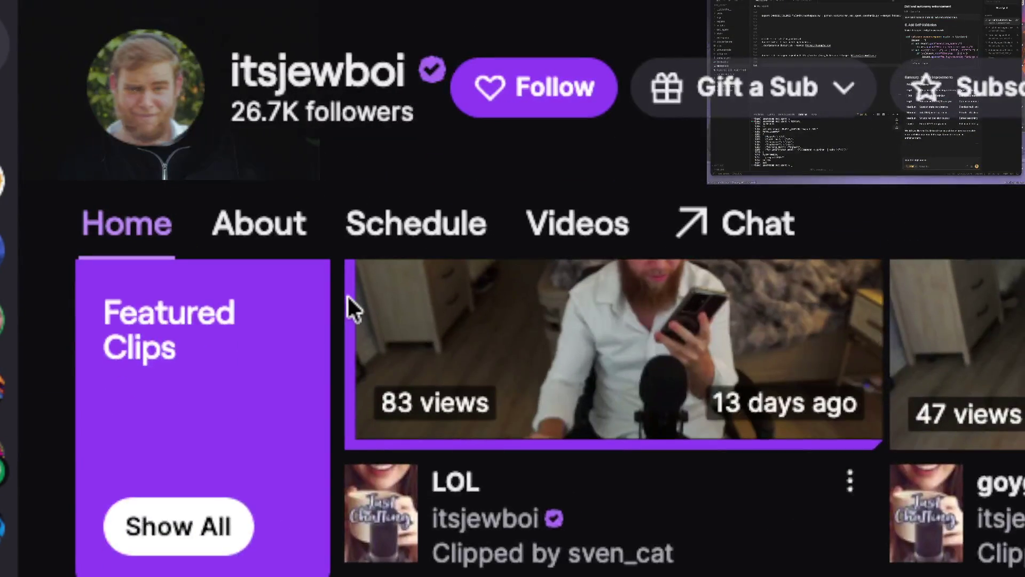
{"action": "mouse_move", "coordinate": [566, 433]}
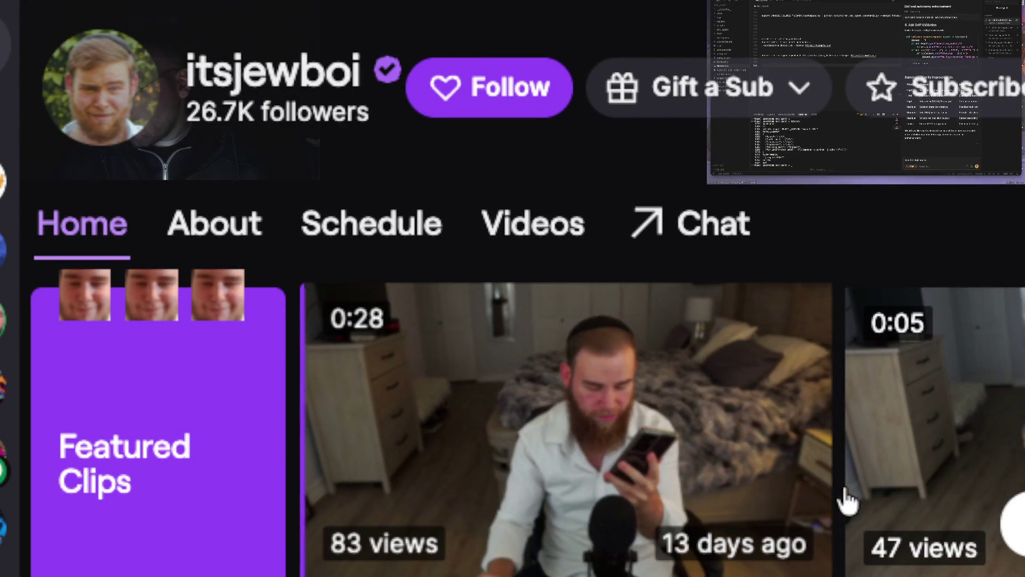
{"action": "left_click", "coordinate": [1014, 525]}
{"action": "left_click", "coordinate": [1014, 524]}
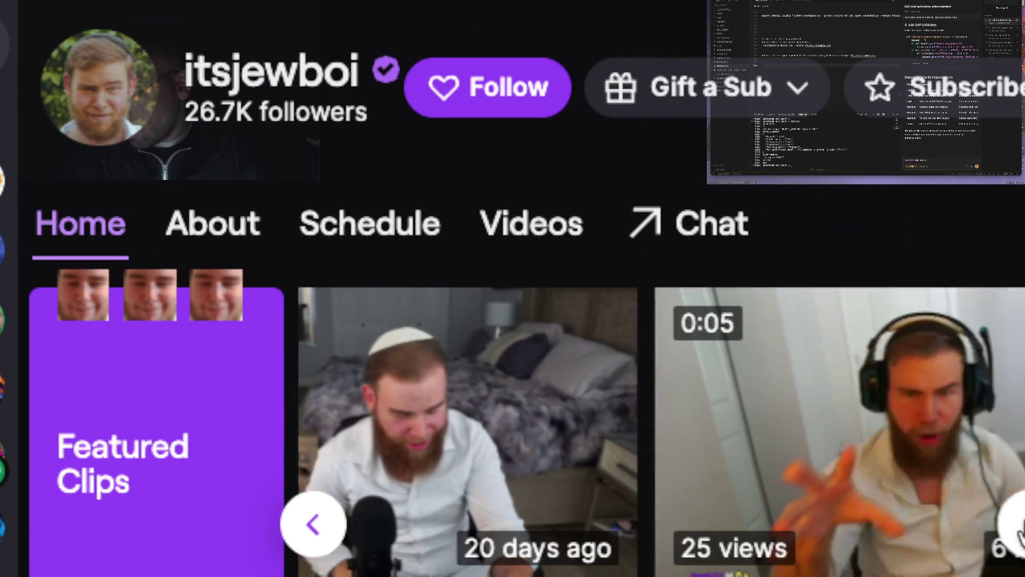
{"action": "scroll", "coordinate": [503, 348], "scroll_direction": "up", "scroll_amount": 5}
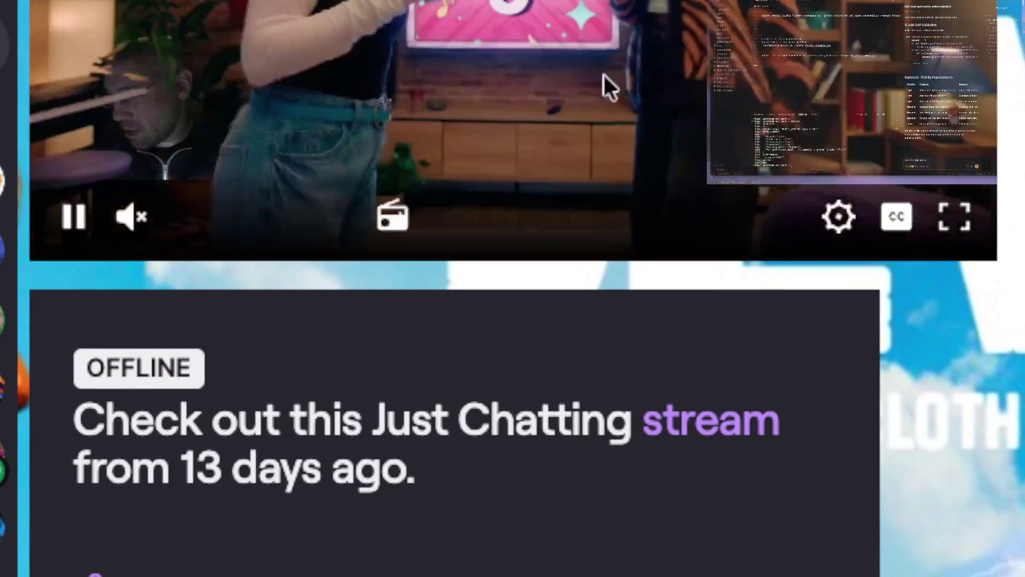
{"action": "left_click", "coordinate": [71, 219]}
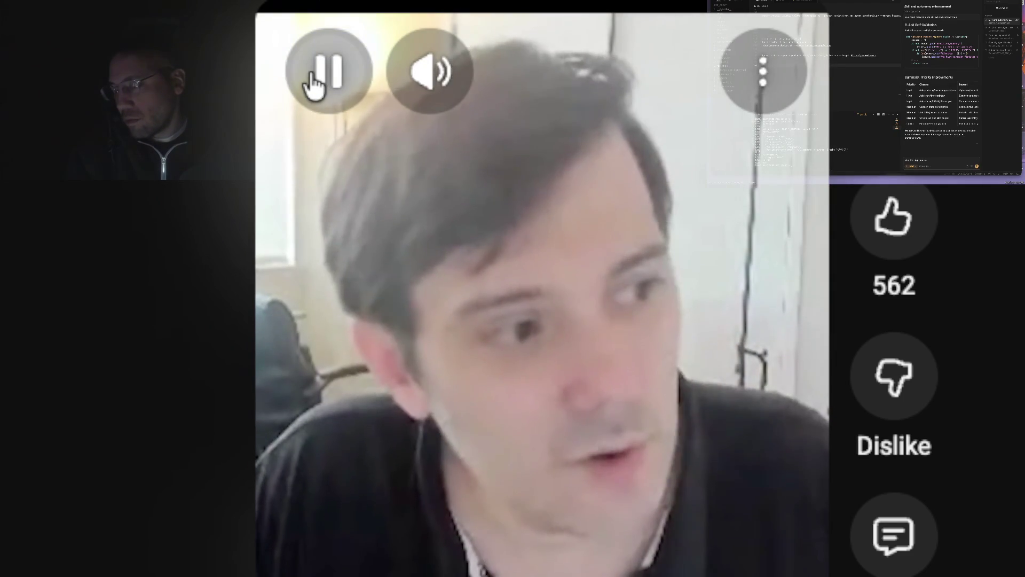
Step: Pause the YouTube Short that was playing
{"action": "left_click", "coordinate": [314, 83]}
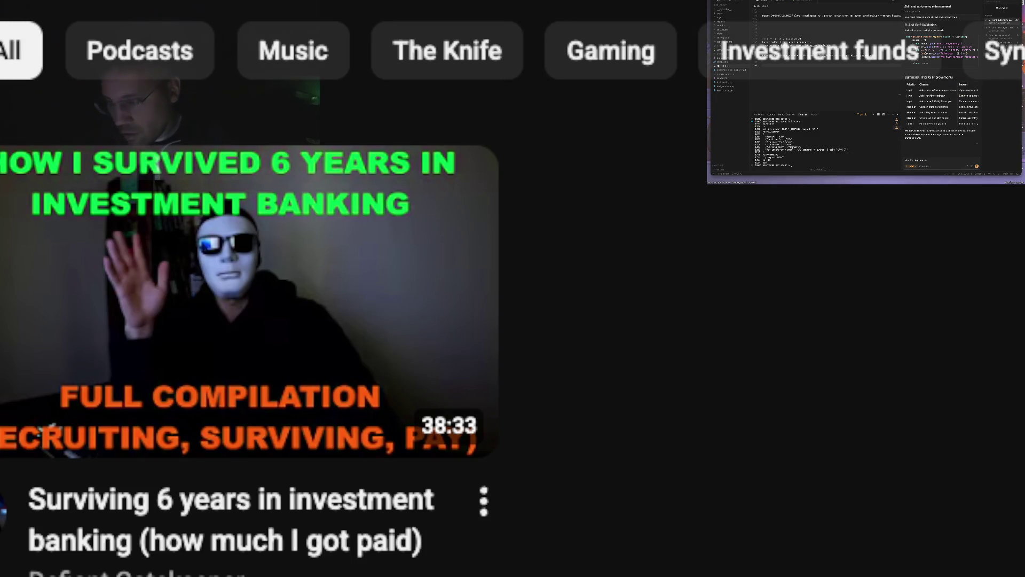
{"action": "type", "text": "se"}
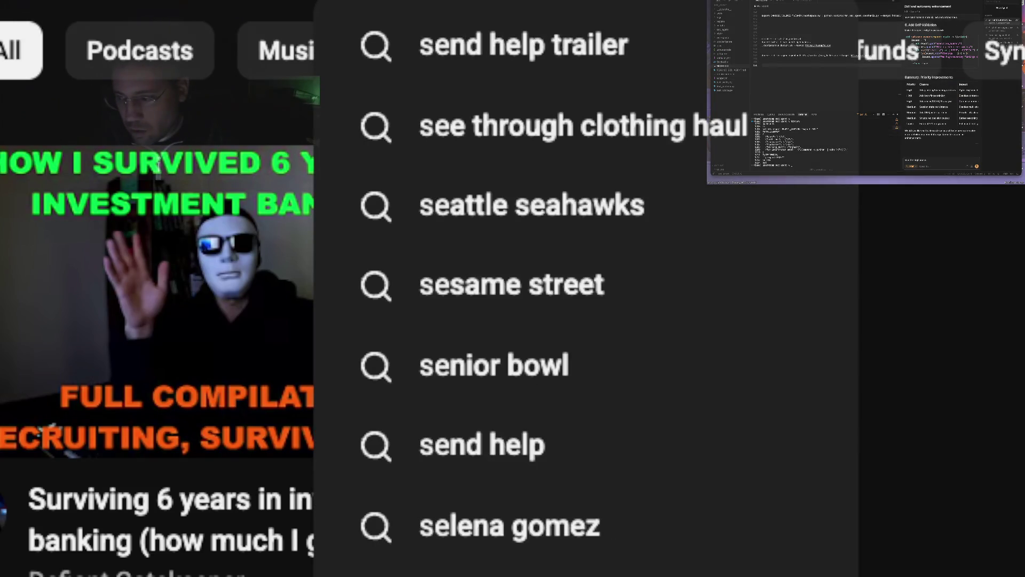
{"action": "type", "text": "r"}
Step: Correct the artist search query and start the S3RL HTID 2026 full-set concert video
{"action": "key", "text": "BackSpace"}
{"action": "key", "text": "BackSpace"}
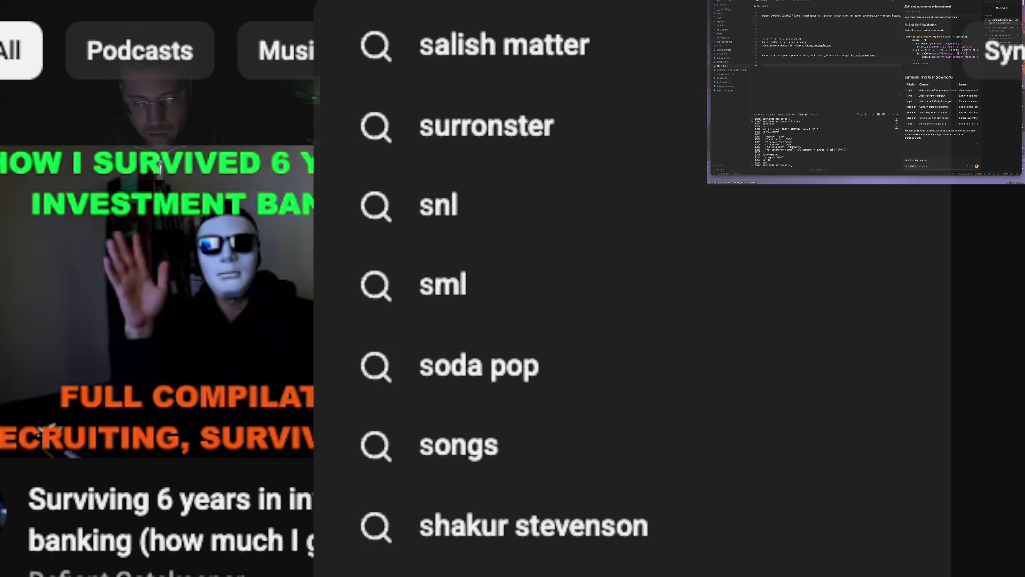
{"action": "type", "text": "3rl 202"}
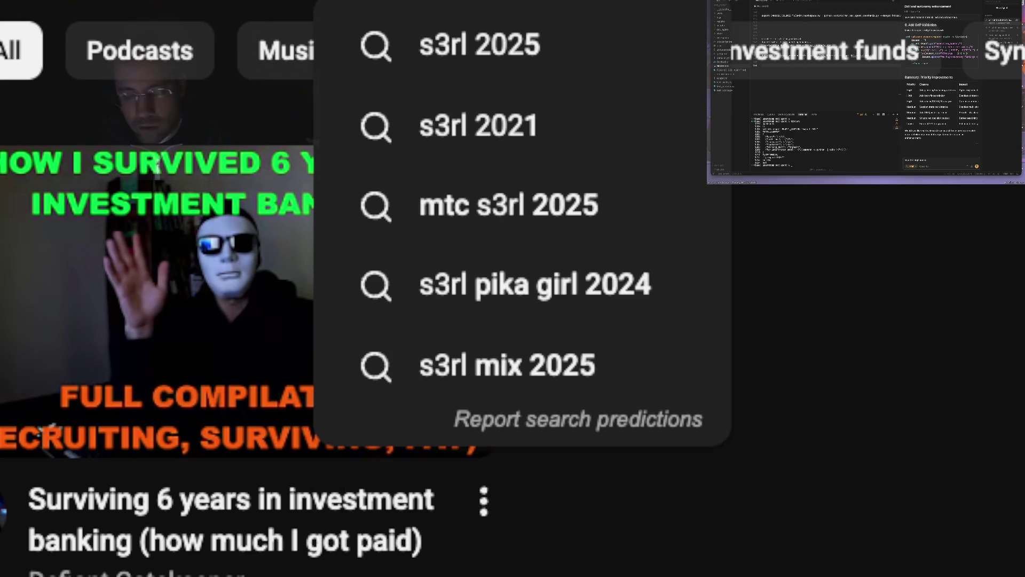
{"action": "key", "text": "BackSpace"}
{"action": "key", "text": "BackSpace"}
{"action": "key", "text": "BackSpace"}
{"action": "key", "text": "Escape"}
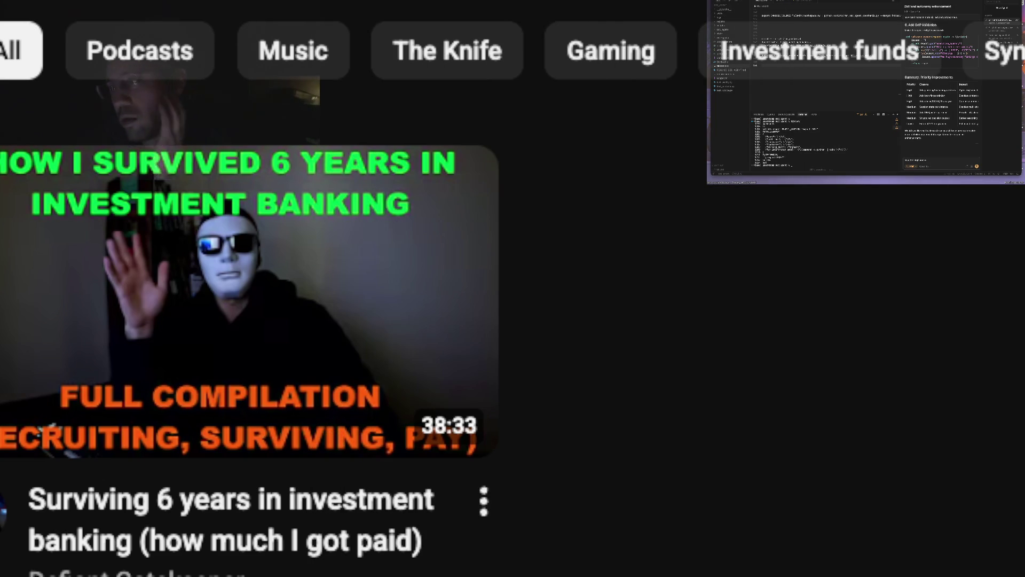
{"action": "scroll", "coordinate": [488, 273], "scroll_direction": "down", "scroll_amount": 1}
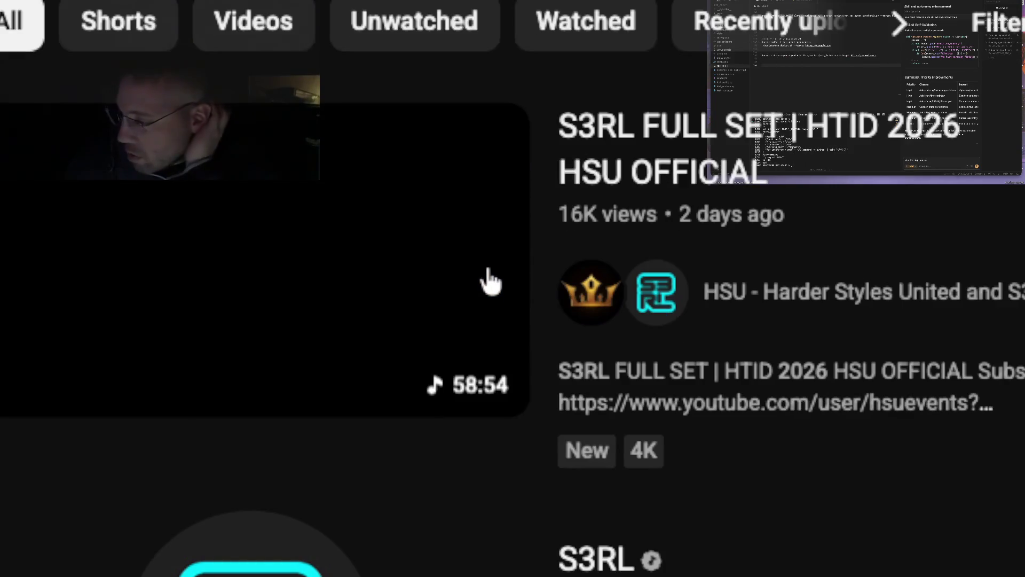
{"action": "left_click", "coordinate": [367, 274]}
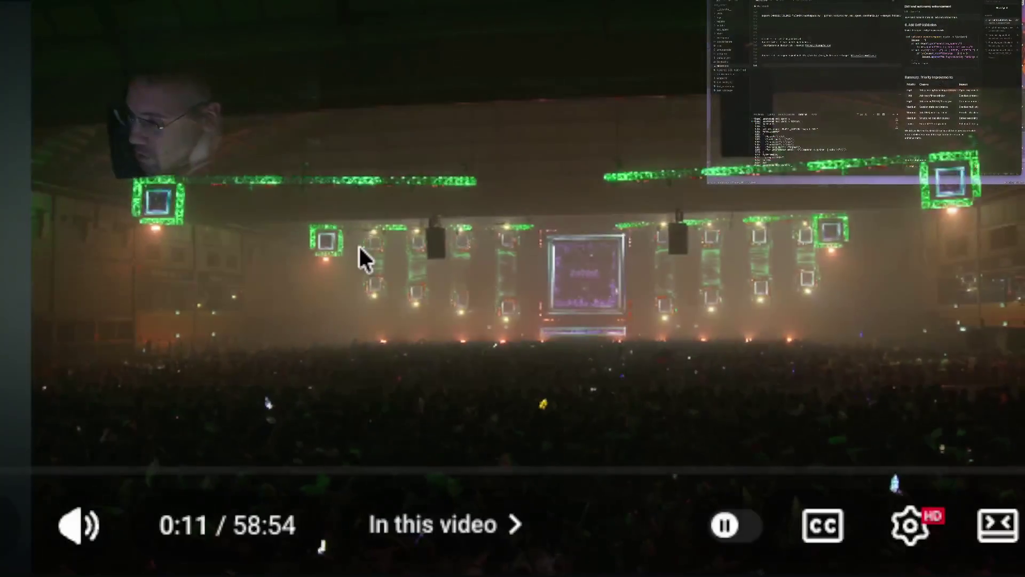
{"action": "left_click", "coordinate": [361, 245]}
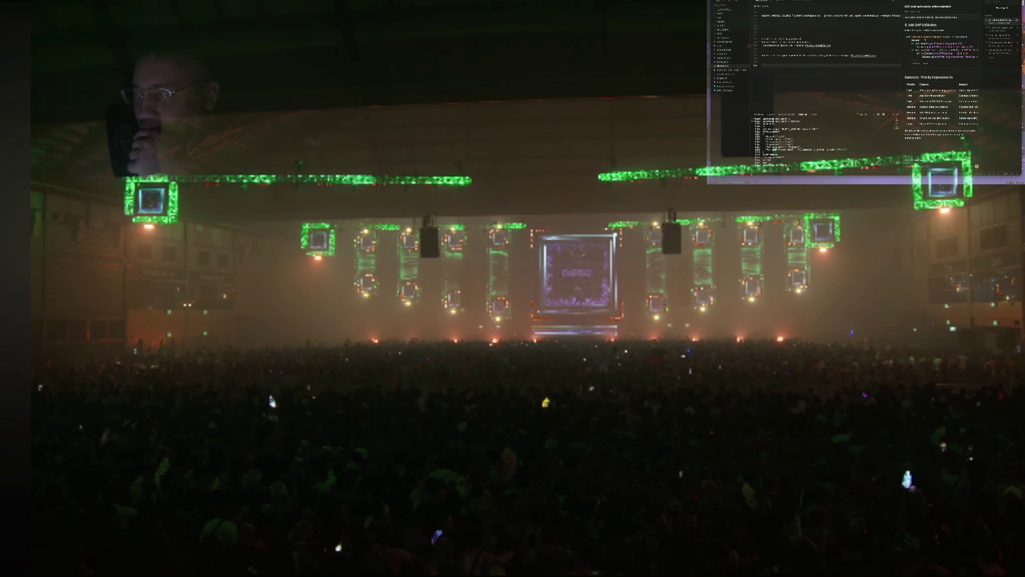
{"action": "left_click", "coordinate": [263, 98]}
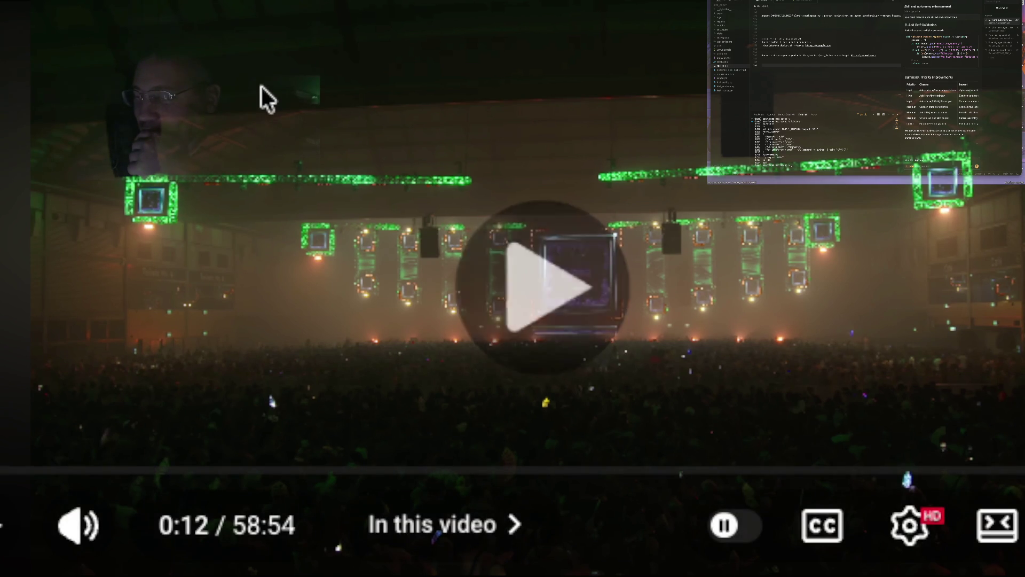
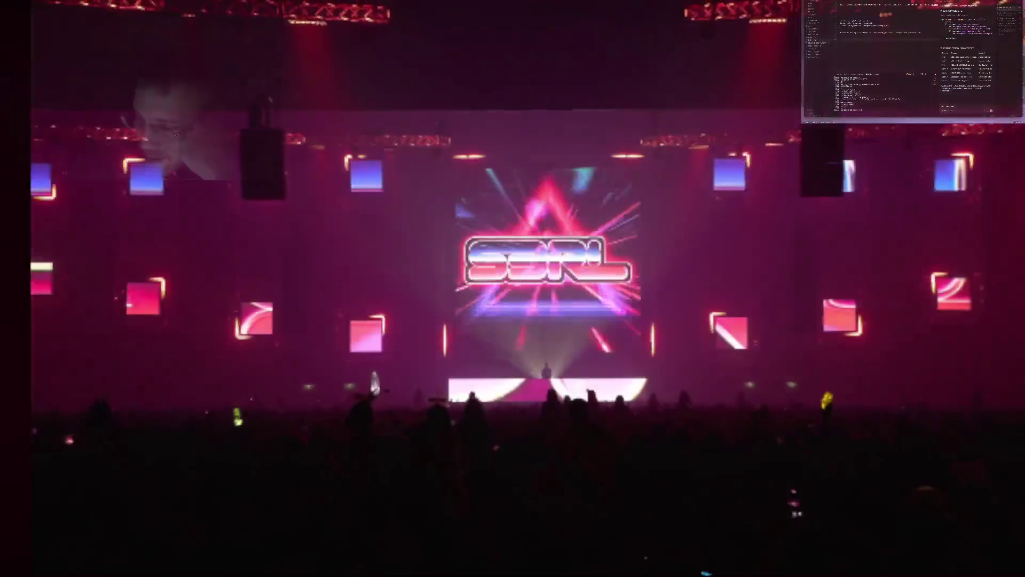
Step: Pause the S3RL set briefly, resume it, and pause again near 5:17
{"action": "left_click", "coordinate": [605, 255]}
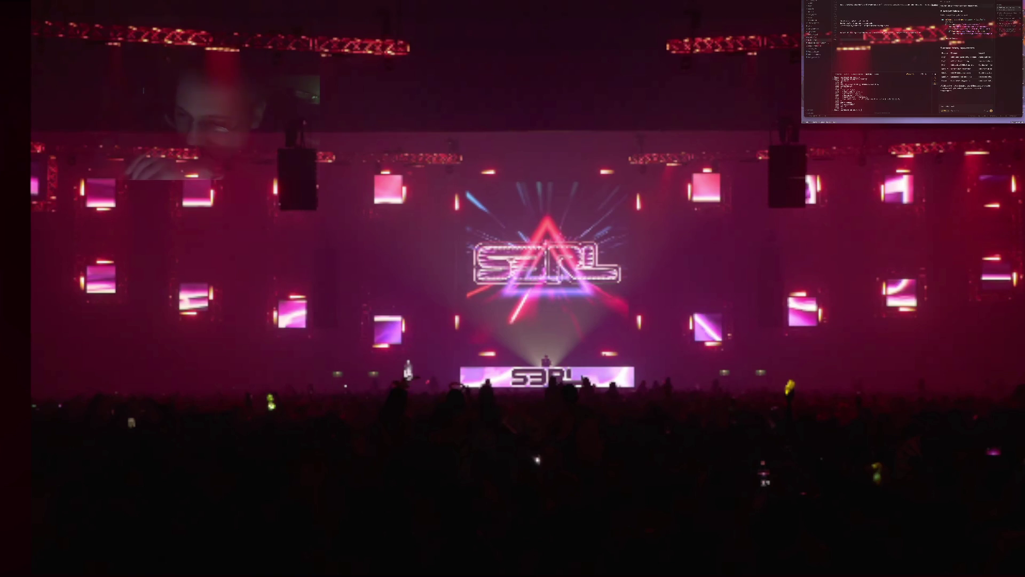
{"action": "left_click", "coordinate": [728, 275]}
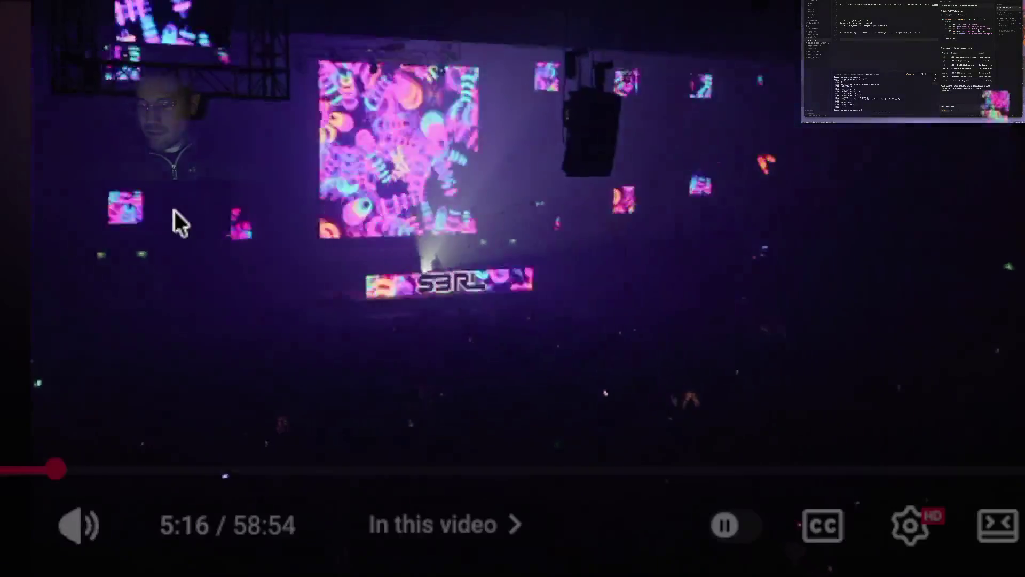
{"action": "left_click", "coordinate": [173, 210]}
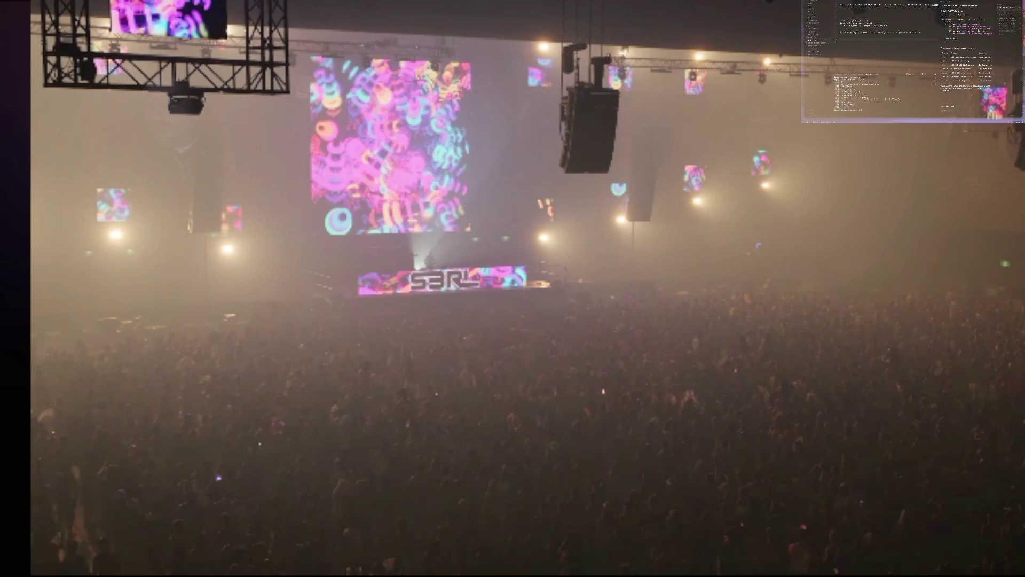
Step: Resume the set from 5:17 so it plays on past the ten-minute mark
{"action": "left_click", "coordinate": [326, 208]}
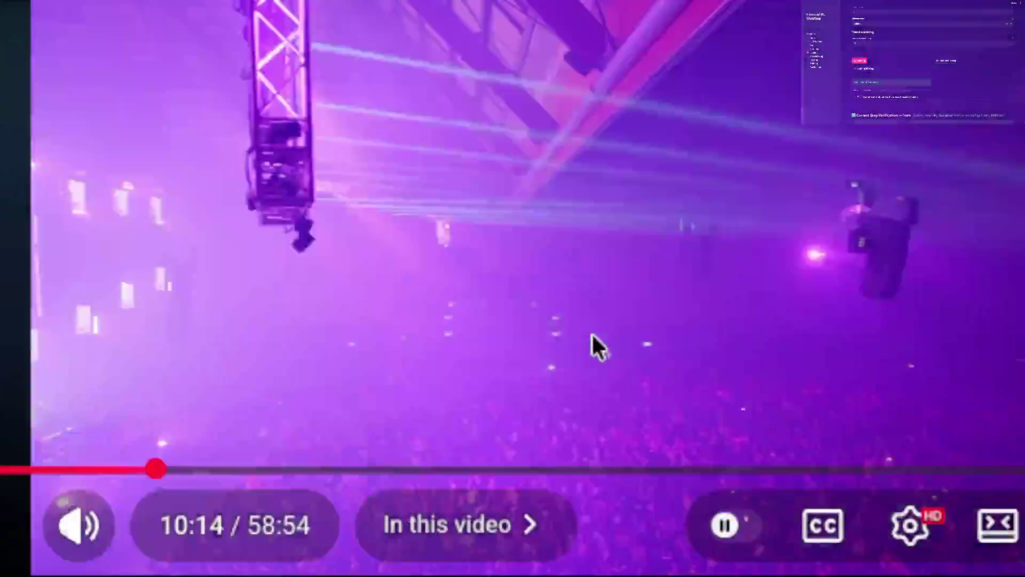
Step: Toggle the set between pause and play several times, resuming from around 10:29
{"action": "left_click", "coordinate": [592, 334]}
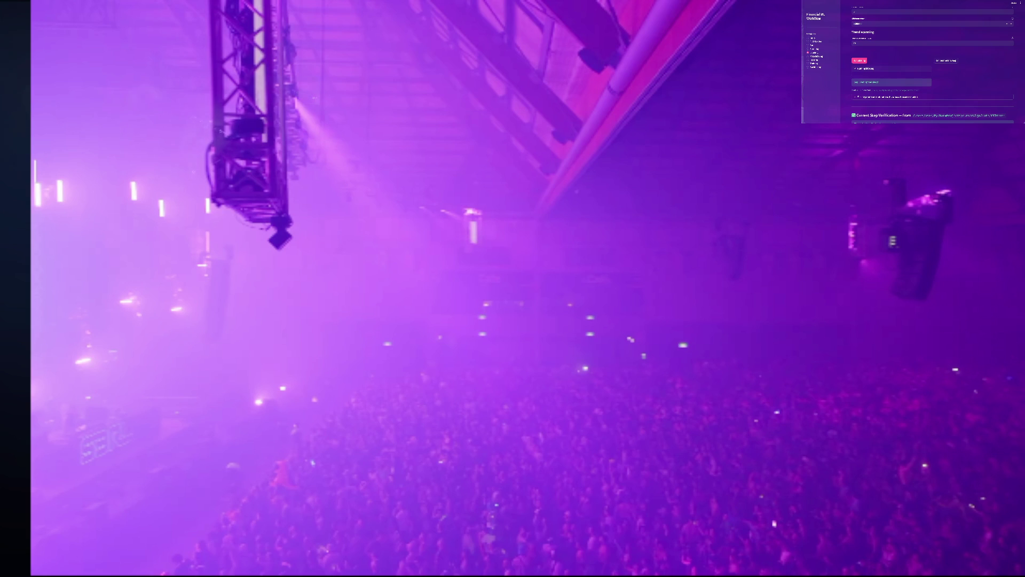
{"action": "left_click", "coordinate": [761, 259]}
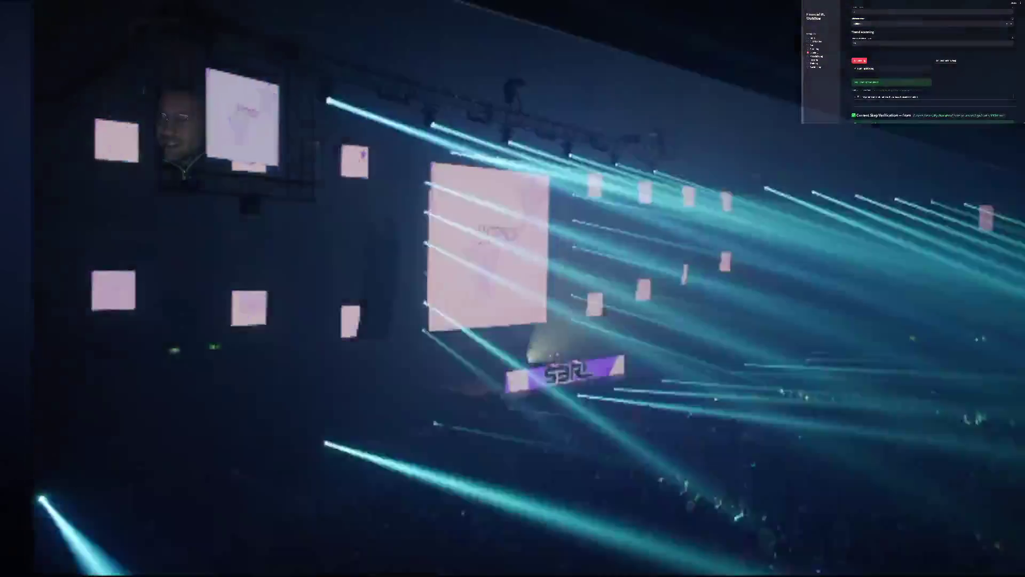
{"action": "left_click", "coordinate": [53, 230]}
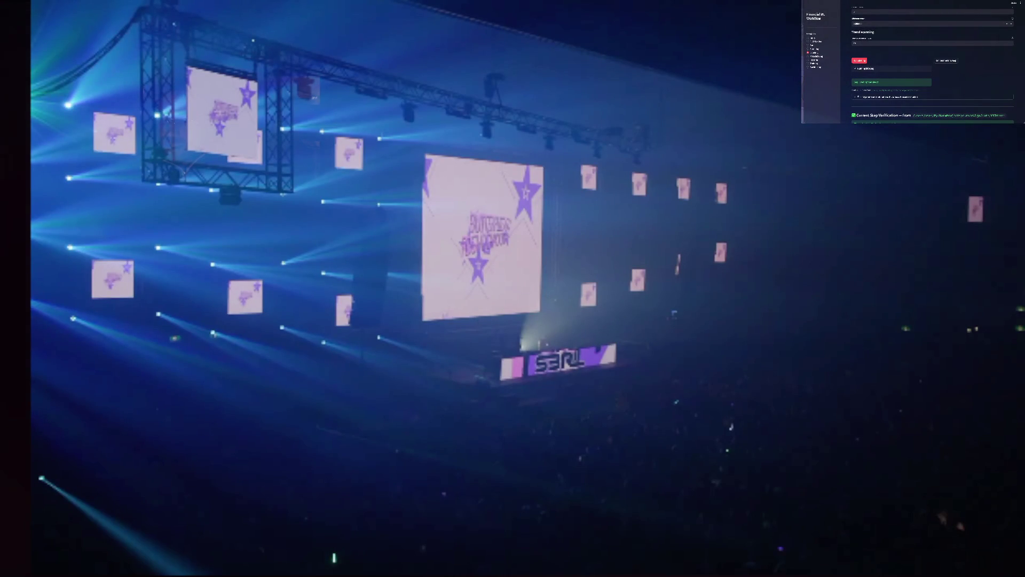
{"action": "left_click", "coordinate": [169, 287]}
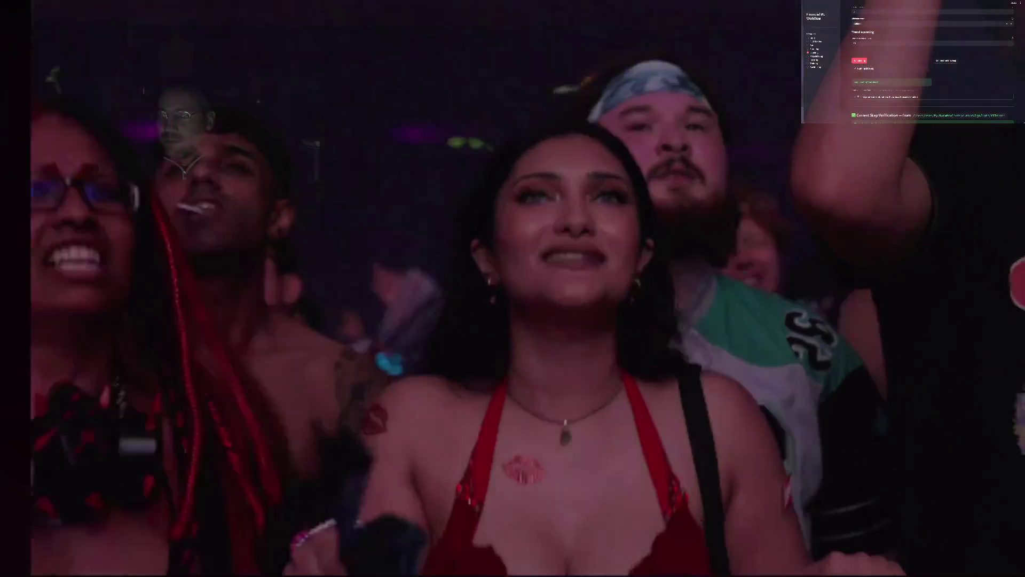
{"action": "left_click", "coordinate": [169, 286]}
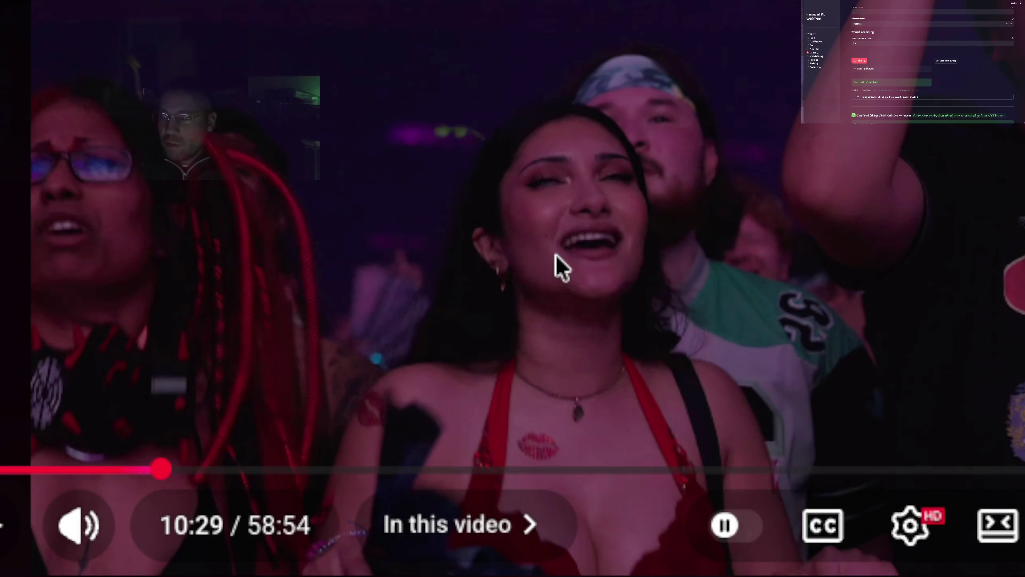
{"action": "left_click", "coordinate": [507, 207]}
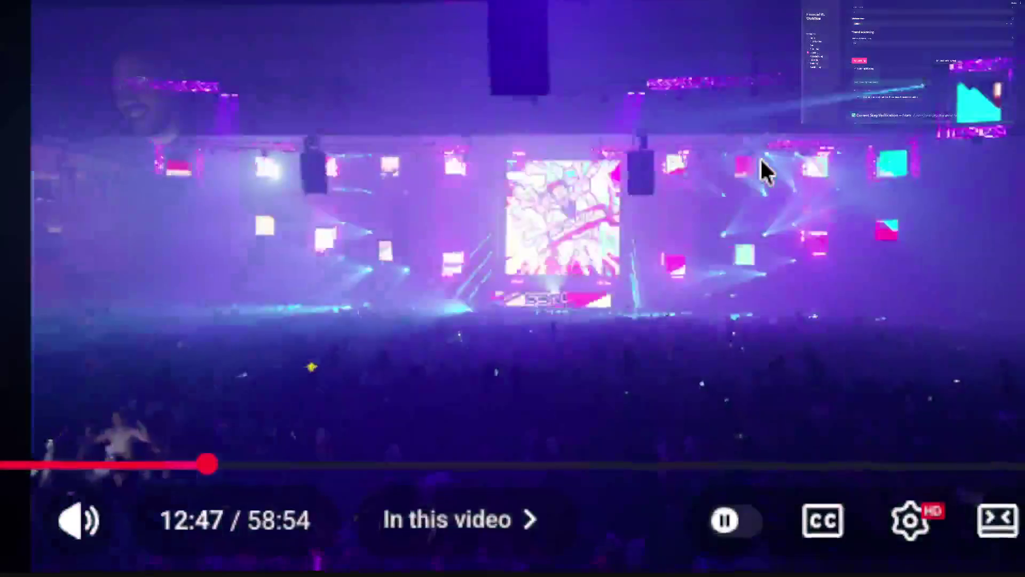
Step: Pause the set at 12:47 on the wide stage-and-crowd shot
{"action": "left_click", "coordinate": [760, 158]}
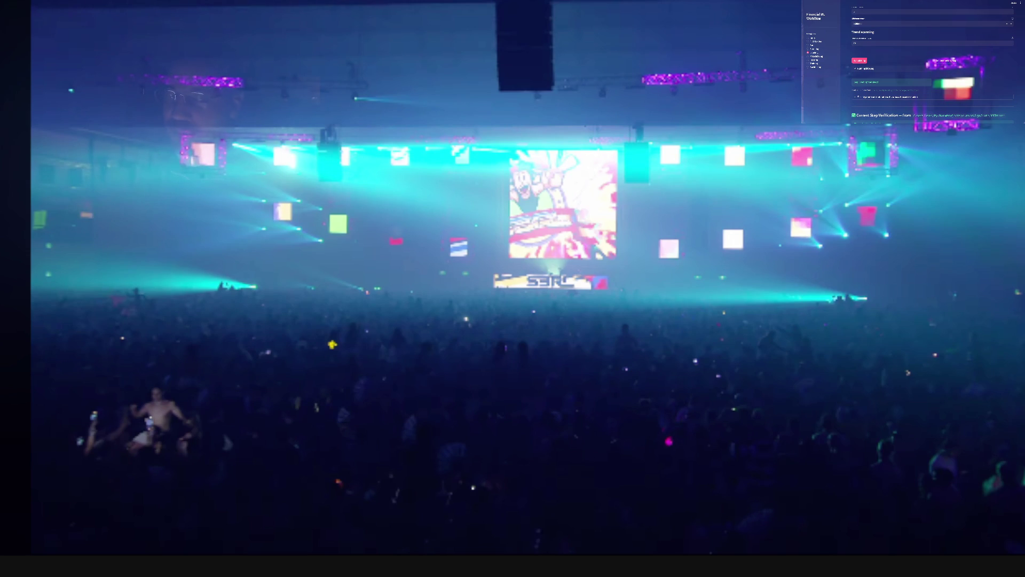
Step: Play and pause the set a few times, stopping at 15:15 and then resuming
{"action": "left_click", "coordinate": [482, 247]}
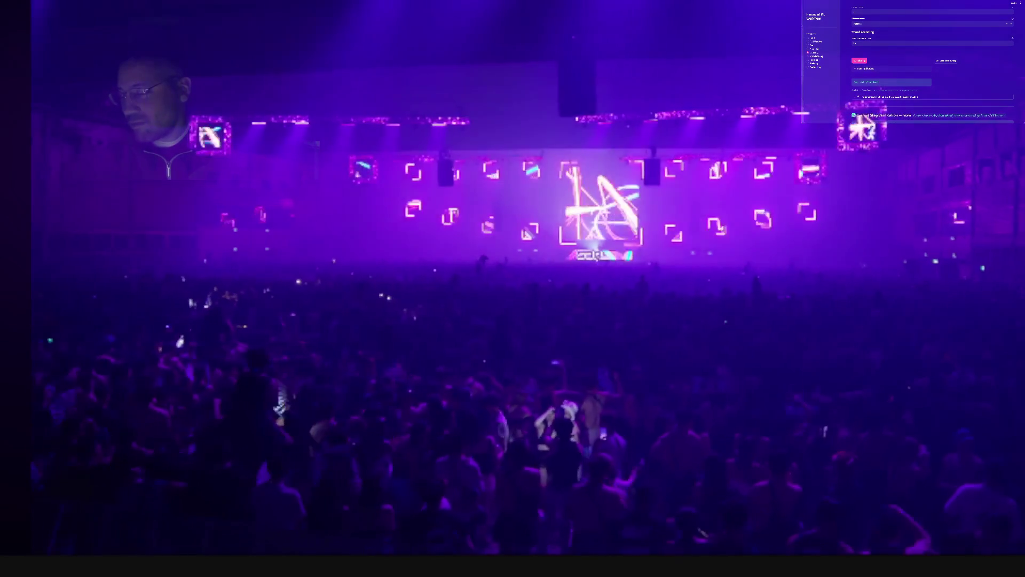
{"action": "left_click", "coordinate": [484, 278]}
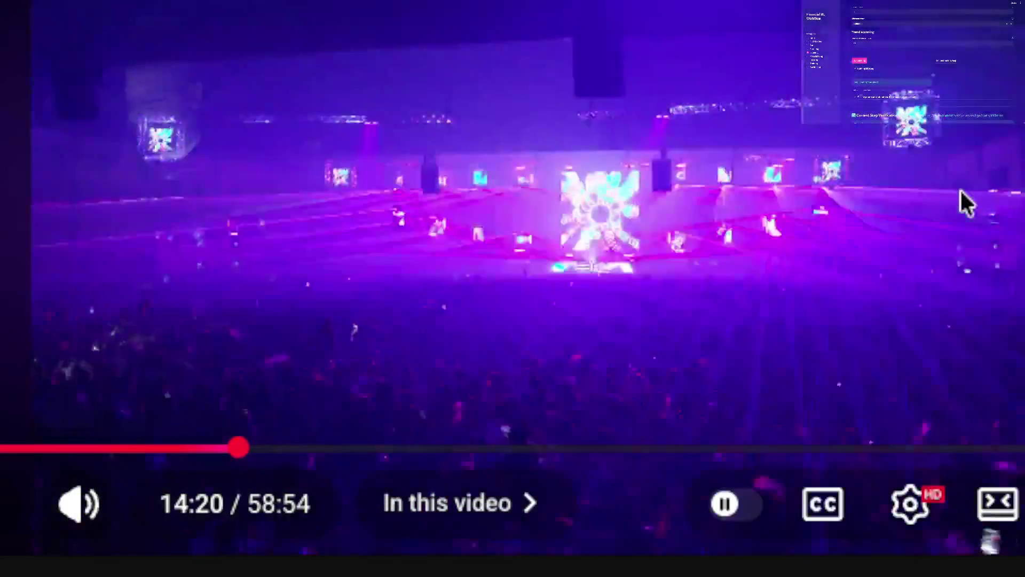
{"action": "left_click", "coordinate": [960, 188]}
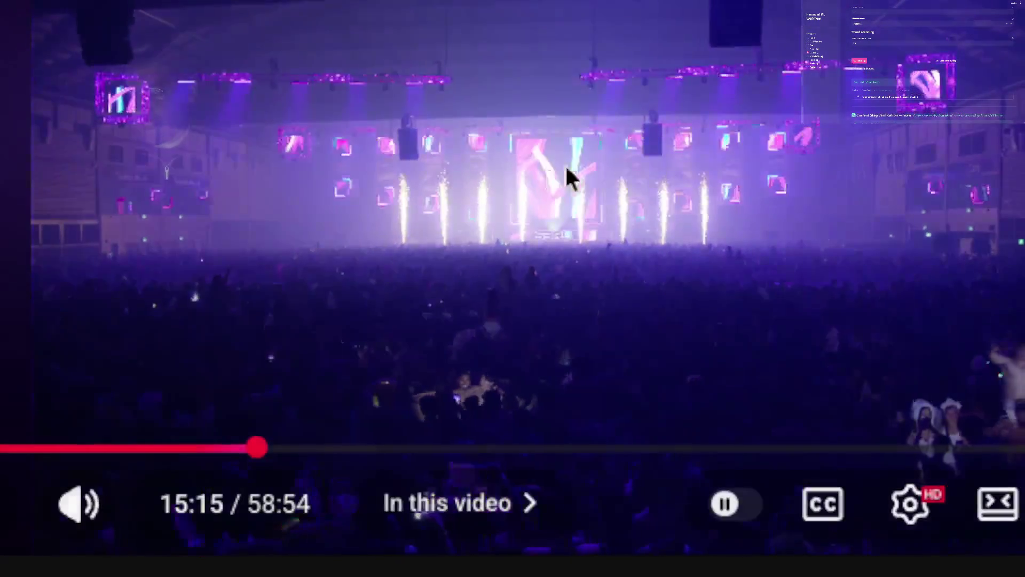
{"action": "left_click", "coordinate": [615, 152]}
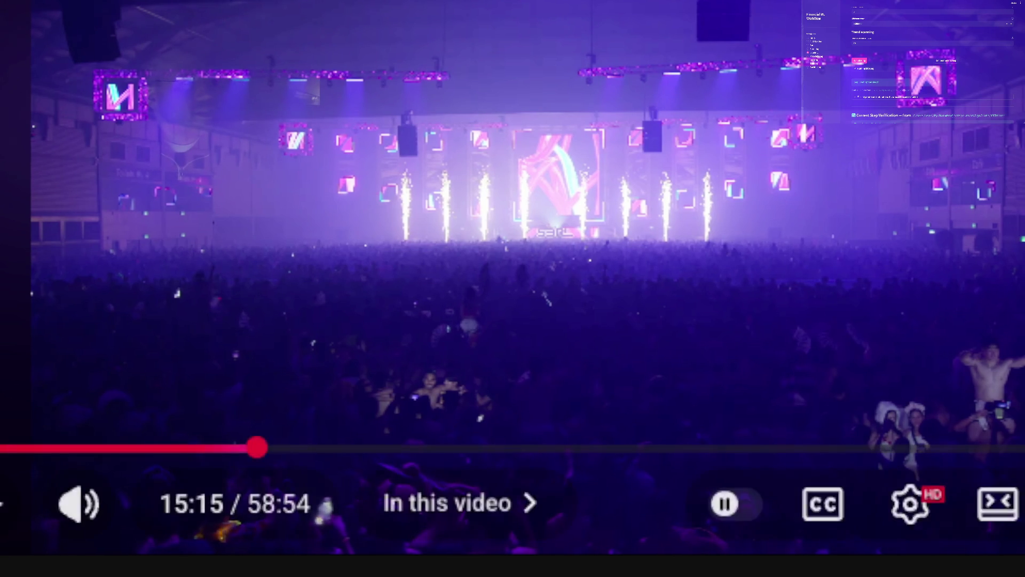
{"action": "left_click", "coordinate": [767, 121]}
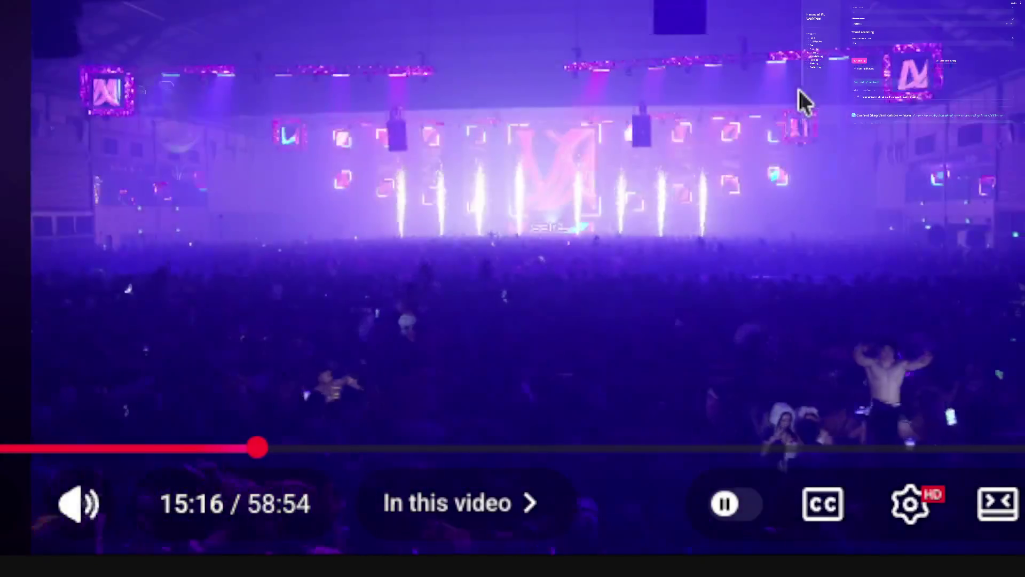
Step: Pause the set at 15:17 and resume it toward 16:25
{"action": "left_click", "coordinate": [799, 88]}
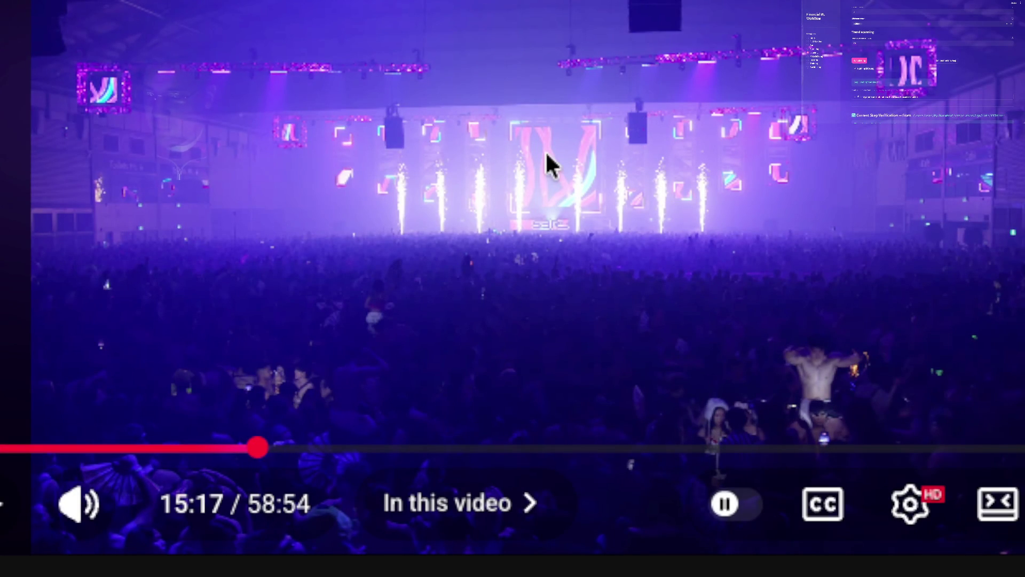
{"action": "left_click", "coordinate": [560, 309]}
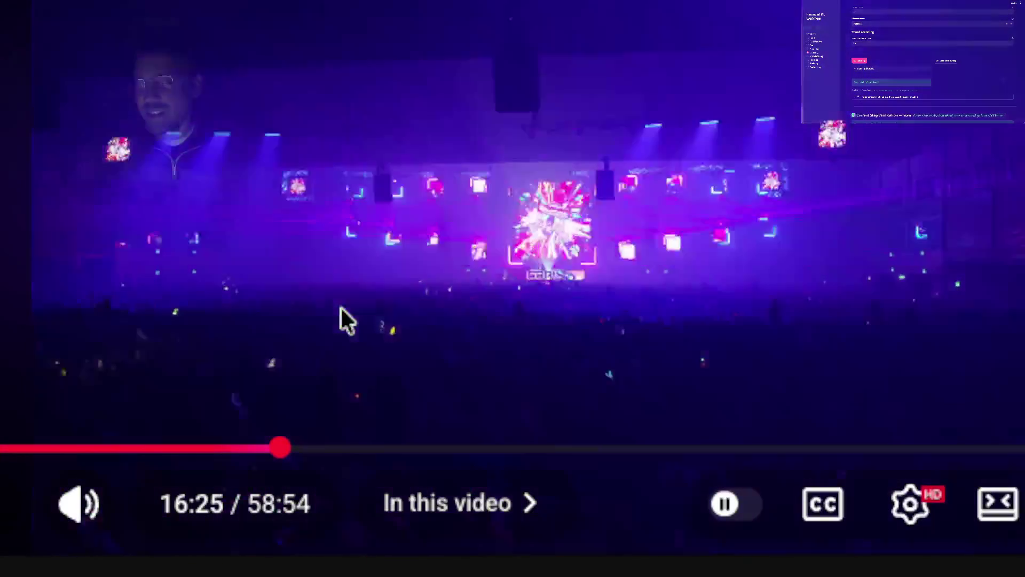
Step: Pause the set at 16:25
{"action": "left_click", "coordinate": [342, 309]}
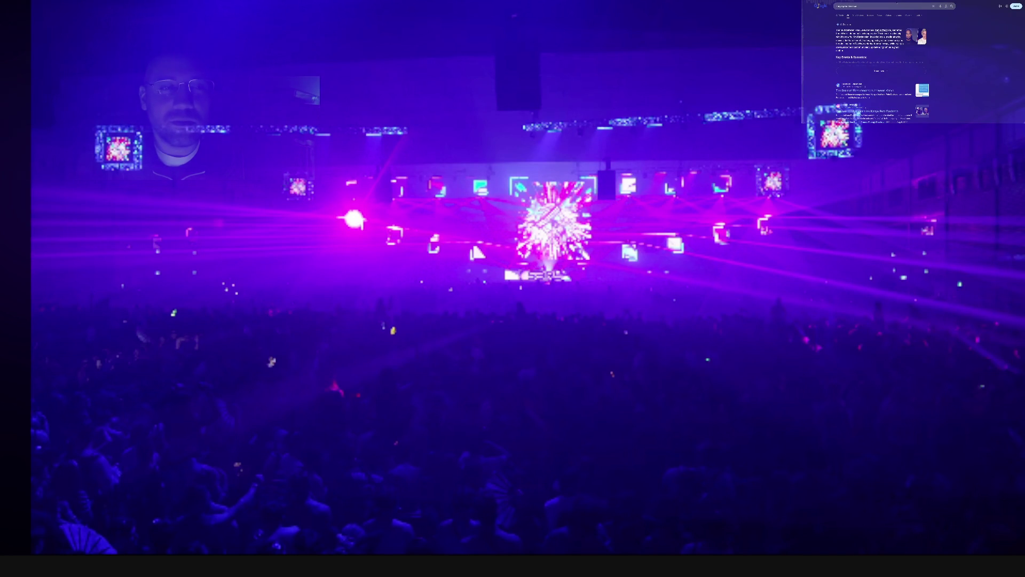
{"action": "scroll", "coordinate": [882, 64], "scroll_direction": "down", "scroll_amount": 2}
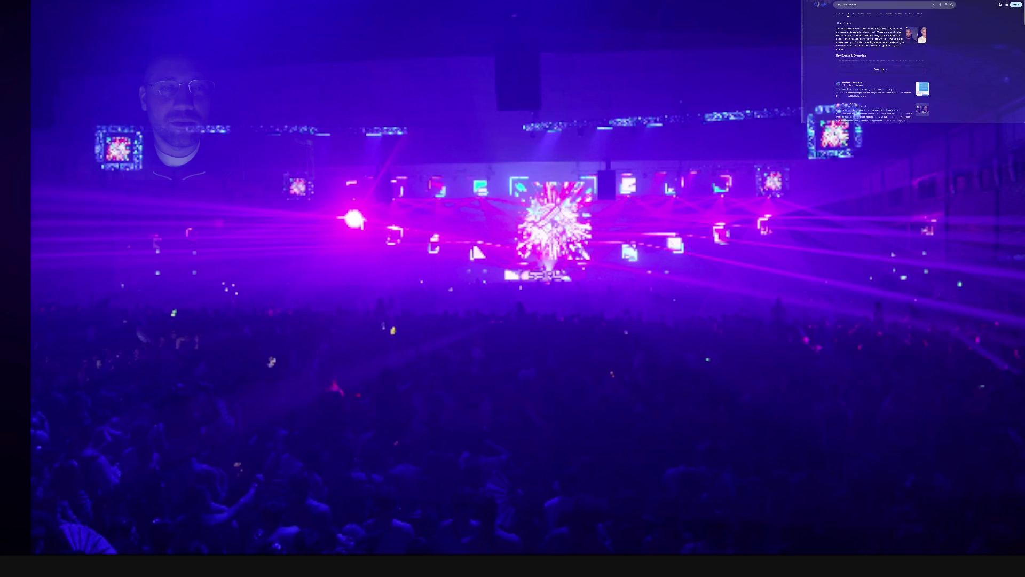
{"action": "scroll", "coordinate": [881, 64], "scroll_direction": "down", "scroll_amount": 3}
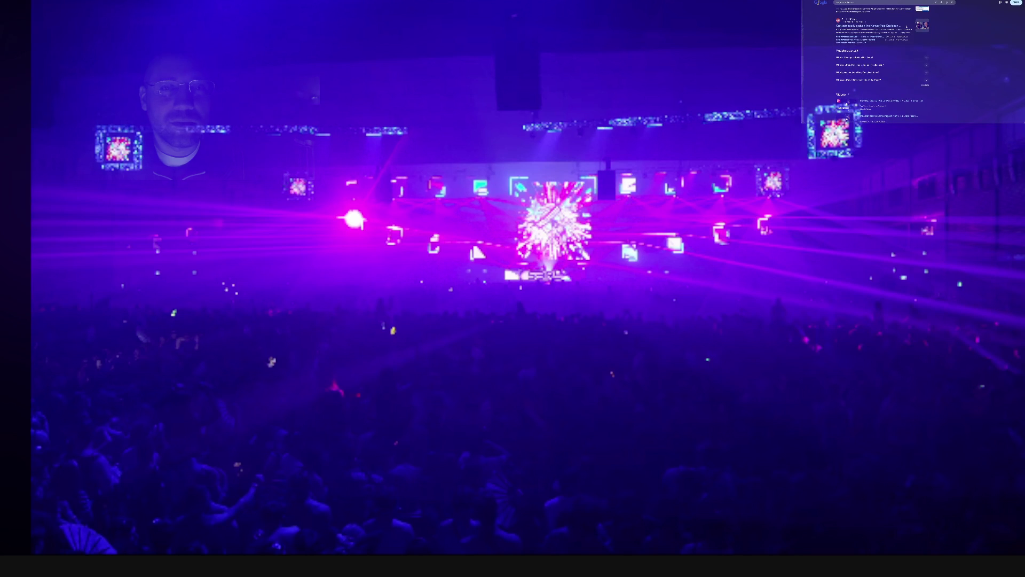
{"action": "scroll", "coordinate": [906, 26], "scroll_direction": "down", "scroll_amount": 2}
{"action": "scroll", "coordinate": [905, 26], "scroll_direction": "down", "scroll_amount": 2}
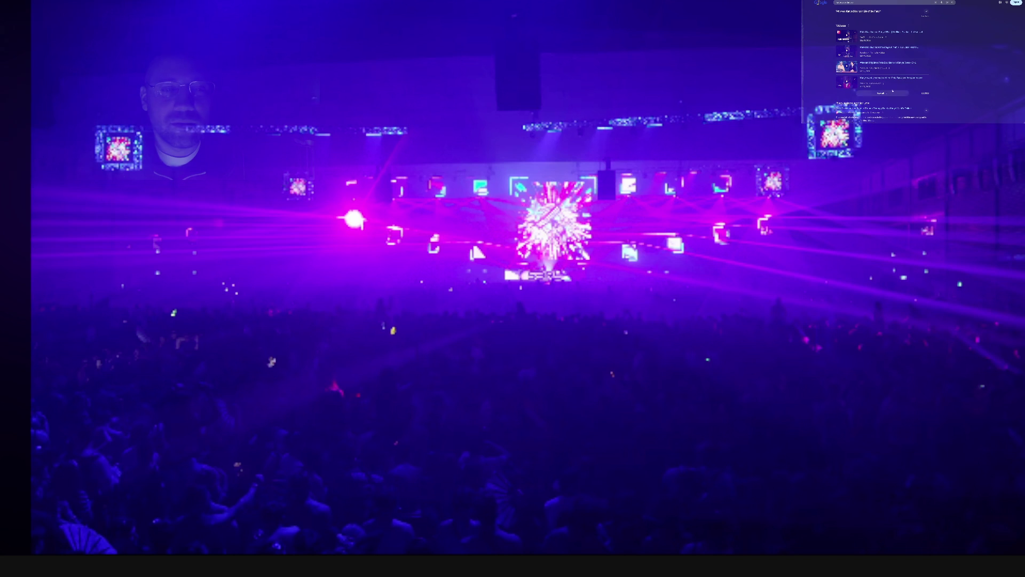
Step: Return from another tab, pause the set at 16:32, then resume it
{"action": "left_click", "coordinate": [891, 93]}
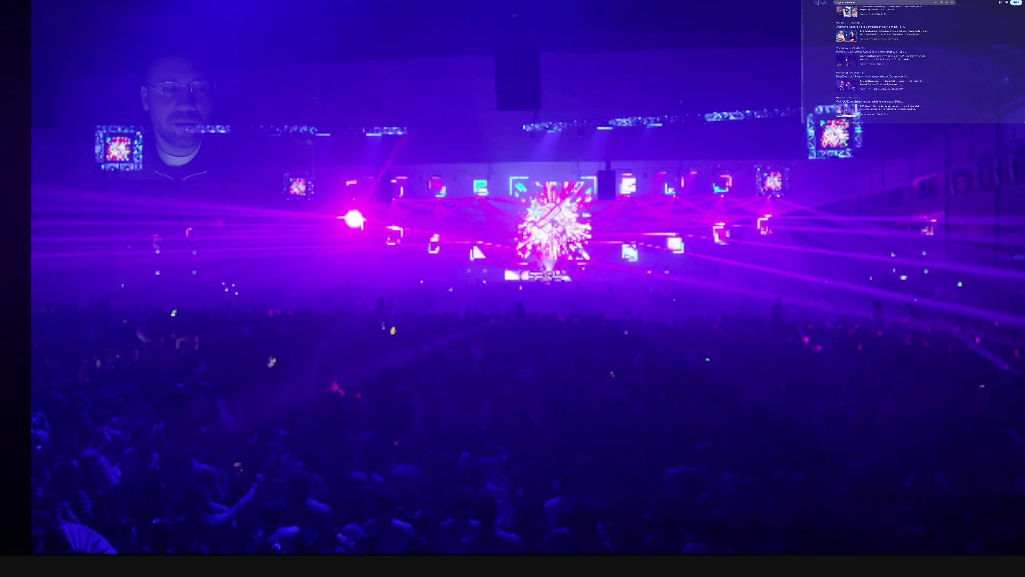
{"action": "scroll", "coordinate": [901, 84], "scroll_direction": "down", "scroll_amount": 2}
{"action": "scroll", "coordinate": [901, 84], "scroll_direction": "down", "scroll_amount": 3}
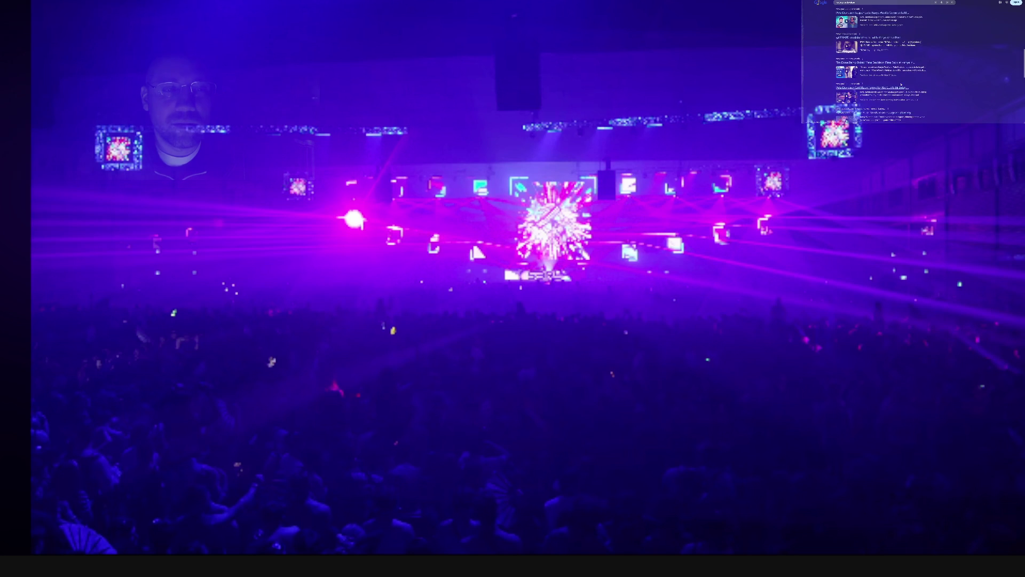
{"action": "scroll", "coordinate": [885, 79], "scroll_direction": "down", "scroll_amount": 1}
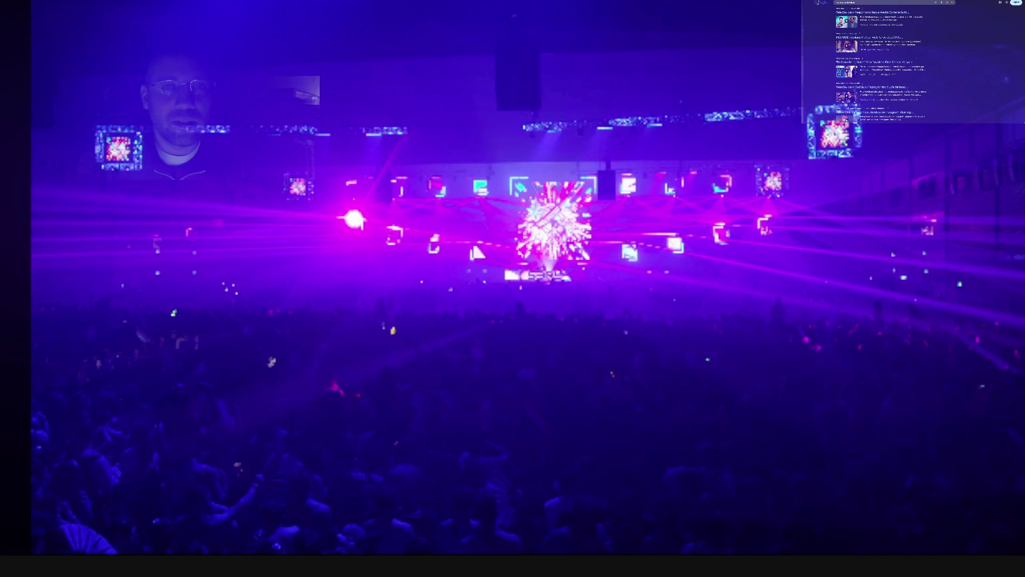
{"action": "key", "text": "ctrl+Tab"}
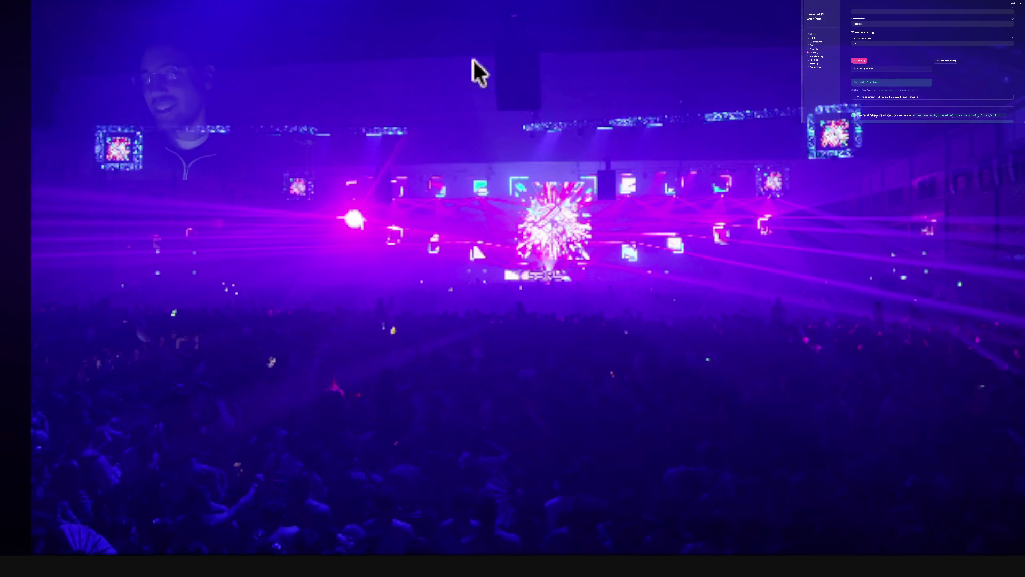
{"action": "left_click", "coordinate": [439, 225]}
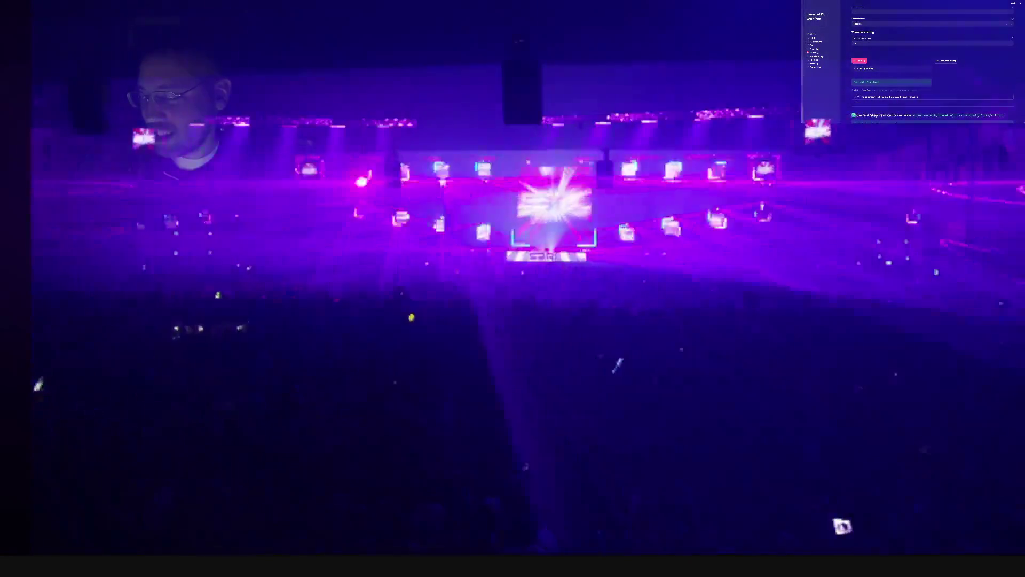
{"action": "left_click", "coordinate": [340, 255]}
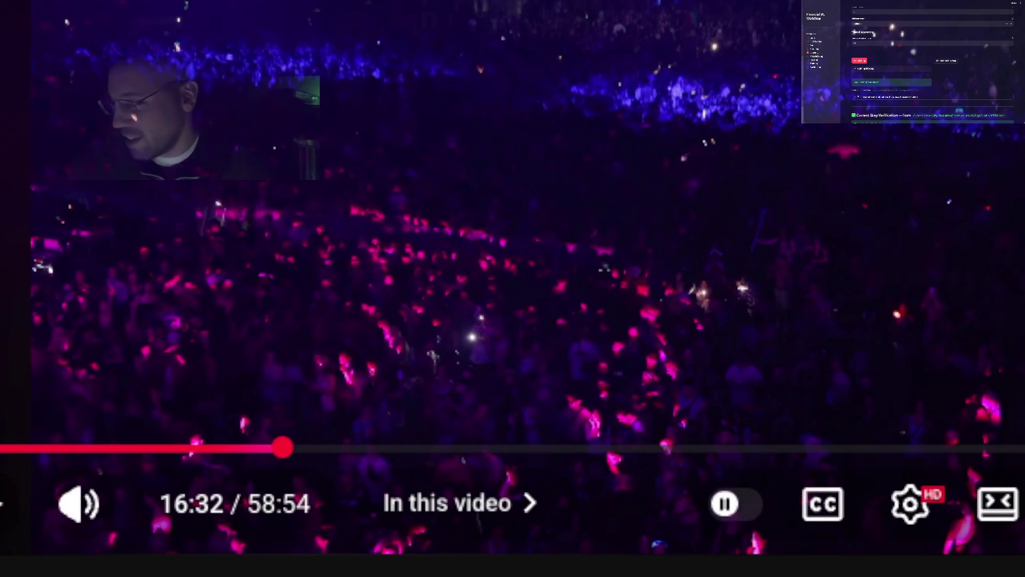
{"action": "left_click", "coordinate": [521, 299]}
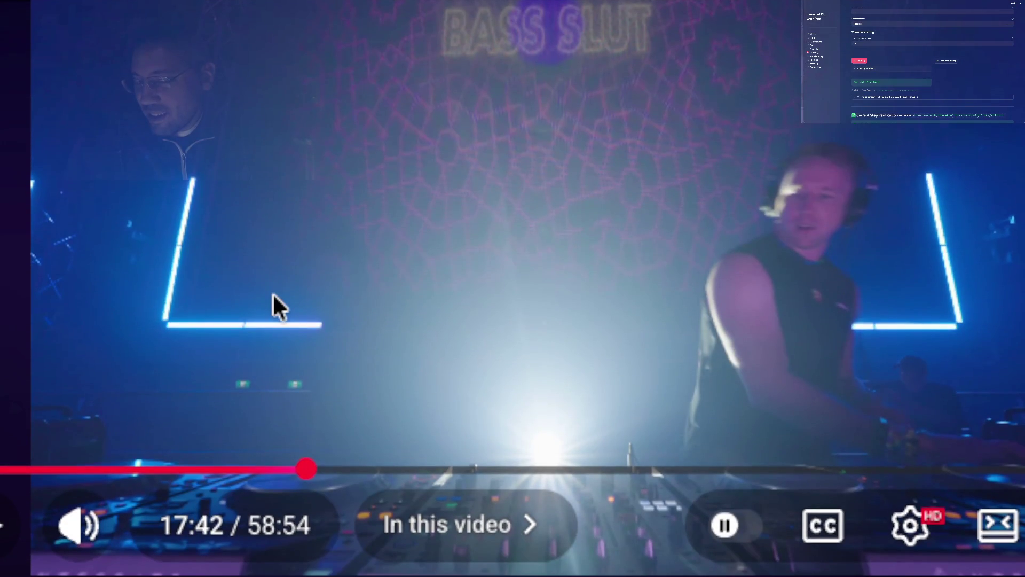
Step: Pause the set on the DJ-booth shot and resume it before switching to X
{"action": "left_click", "coordinate": [273, 293]}
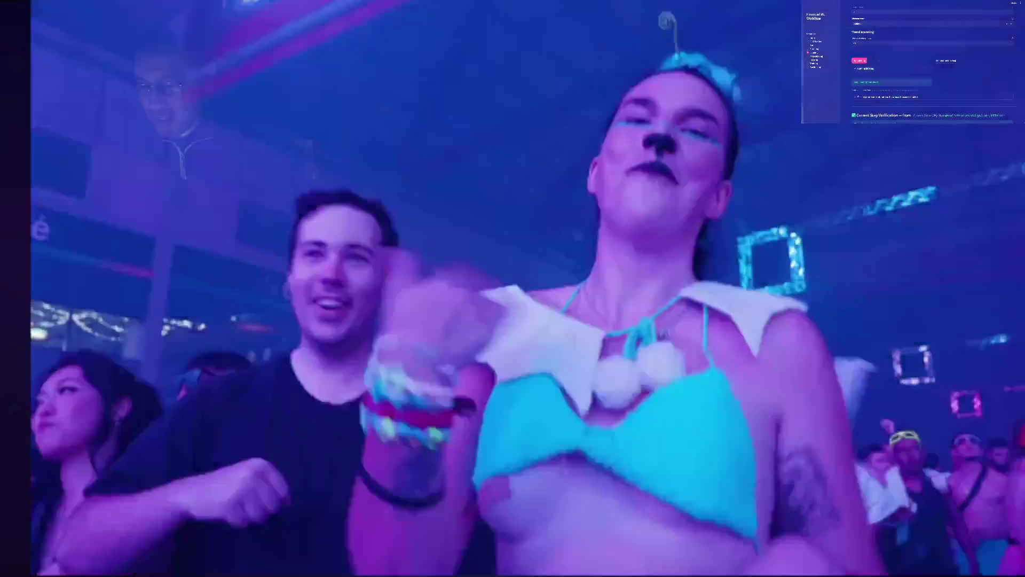
{"action": "left_click", "coordinate": [272, 296]}
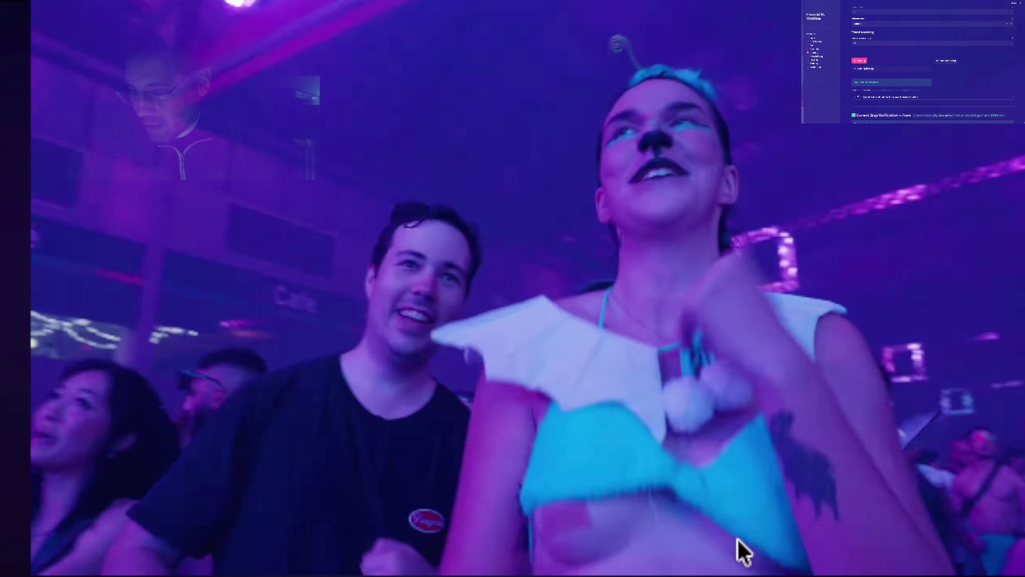
{"action": "left_click", "coordinate": [514, 253]}
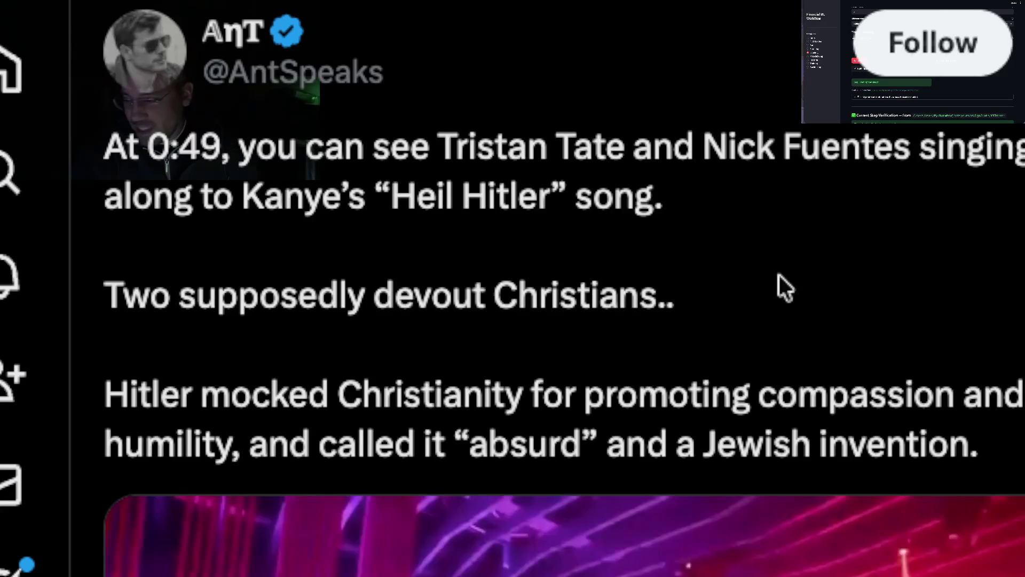
{"action": "scroll", "coordinate": [765, 276], "scroll_direction": "up", "scroll_amount": 1}
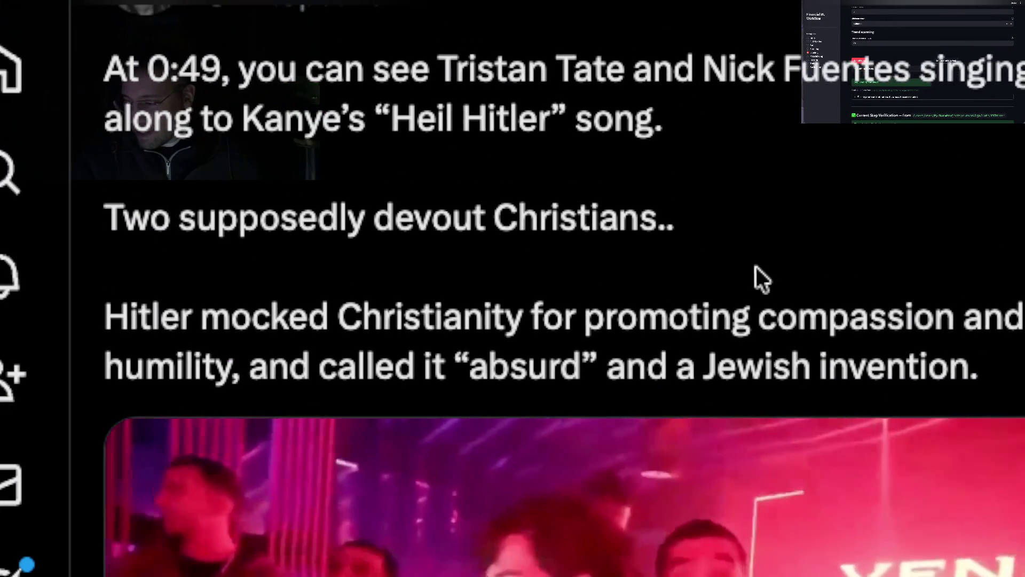
{"action": "scroll", "coordinate": [749, 277], "scroll_direction": "down", "scroll_amount": 5}
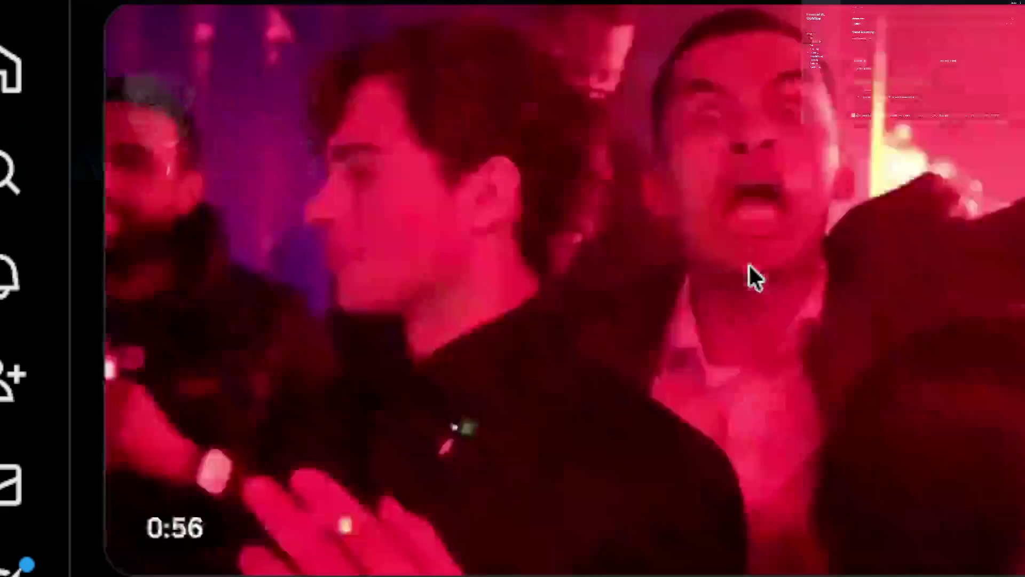
{"action": "scroll", "coordinate": [779, 336], "scroll_direction": "up", "scroll_amount": 2}
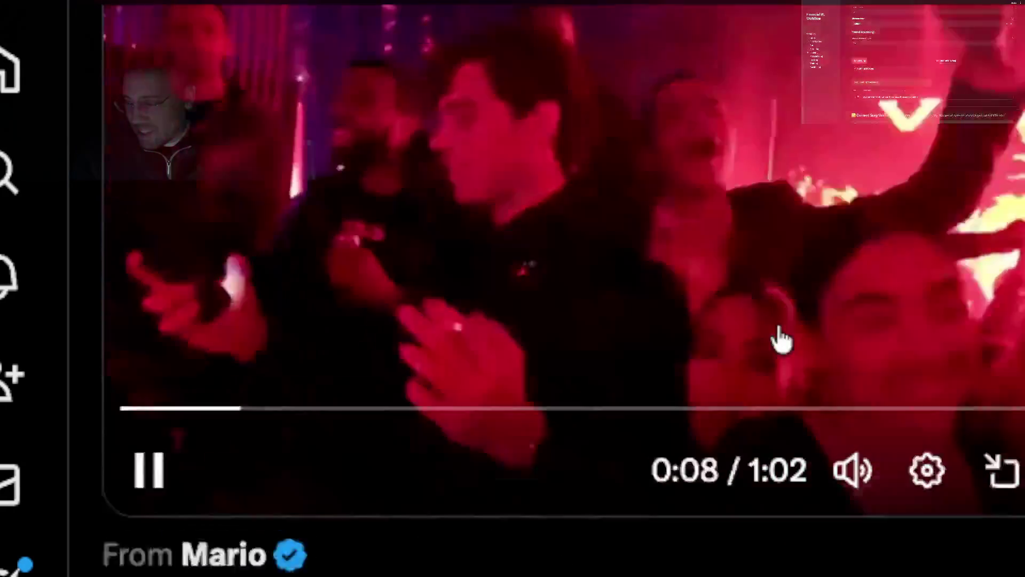
{"action": "scroll", "coordinate": [778, 336], "scroll_direction": "up", "scroll_amount": 3}
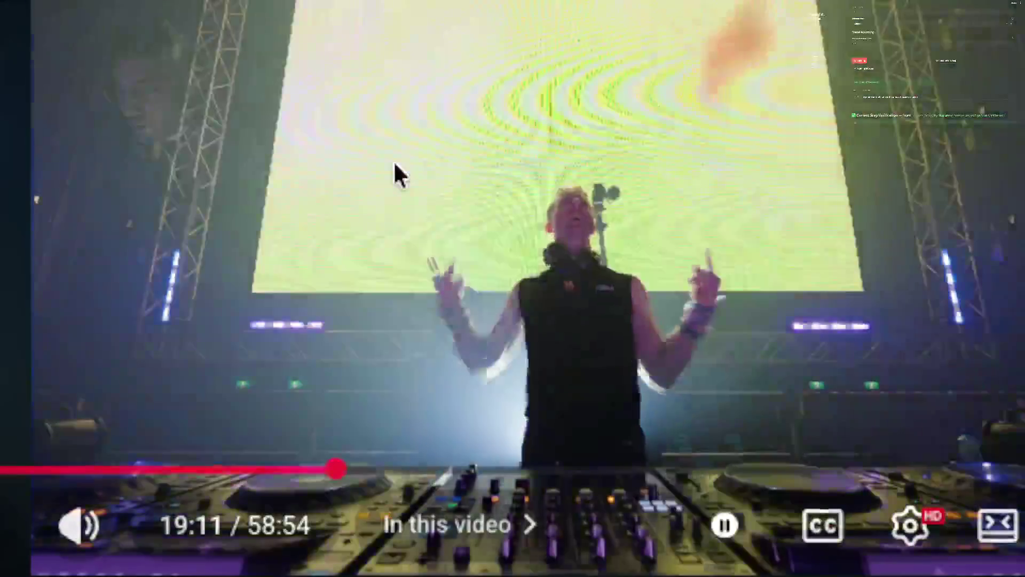
Step: Pause the set around 19:11 before switching away to X
{"action": "left_click", "coordinate": [395, 161]}
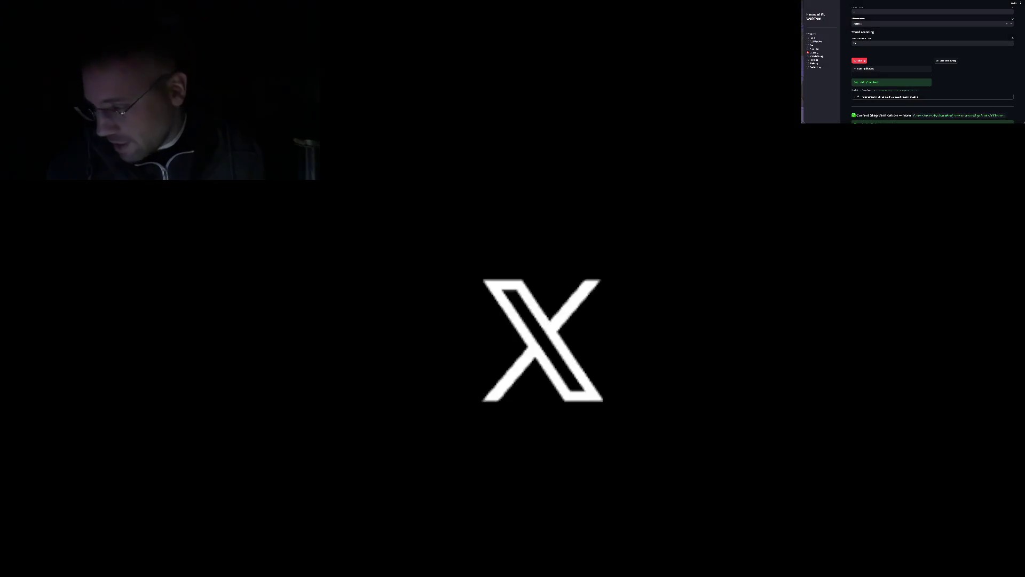
{"action": "scroll", "coordinate": [341, 47], "scroll_direction": "down", "scroll_amount": 5}
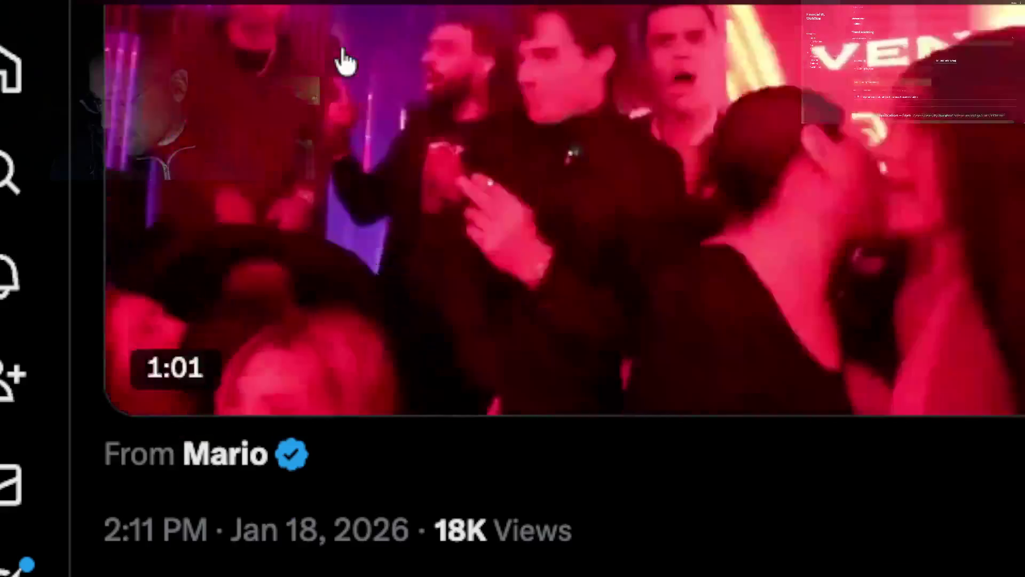
{"action": "scroll", "coordinate": [345, 63], "scroll_direction": "up", "scroll_amount": 2}
{"action": "scroll", "coordinate": [345, 62], "scroll_direction": "up", "scroll_amount": 5}
{"action": "scroll", "coordinate": [286, 56], "scroll_direction": "down", "scroll_amount": 4}
{"action": "scroll", "coordinate": [469, 371], "scroll_direction": "down", "scroll_amount": 1}
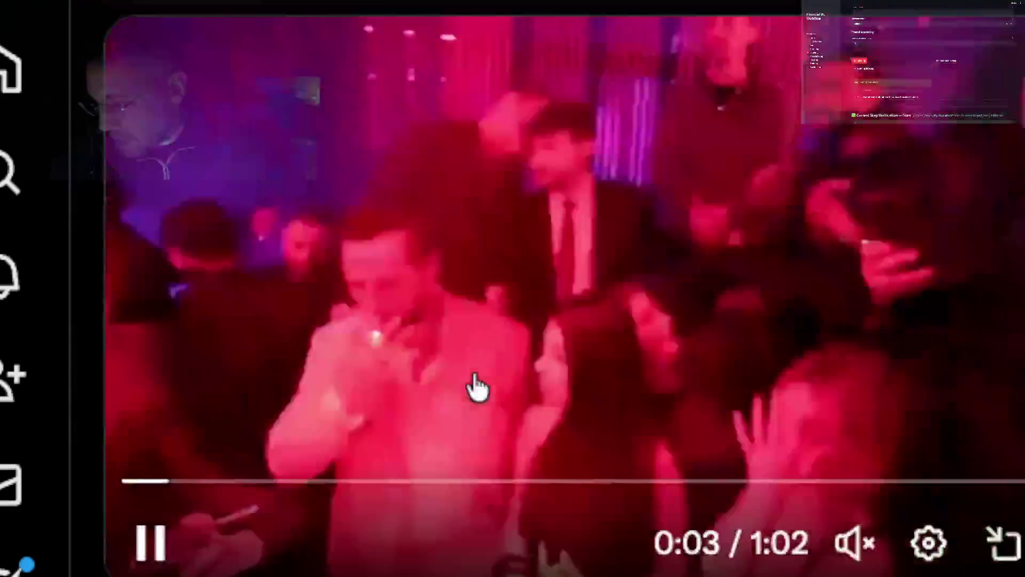
{"action": "scroll", "coordinate": [476, 390], "scroll_direction": "up", "scroll_amount": 1}
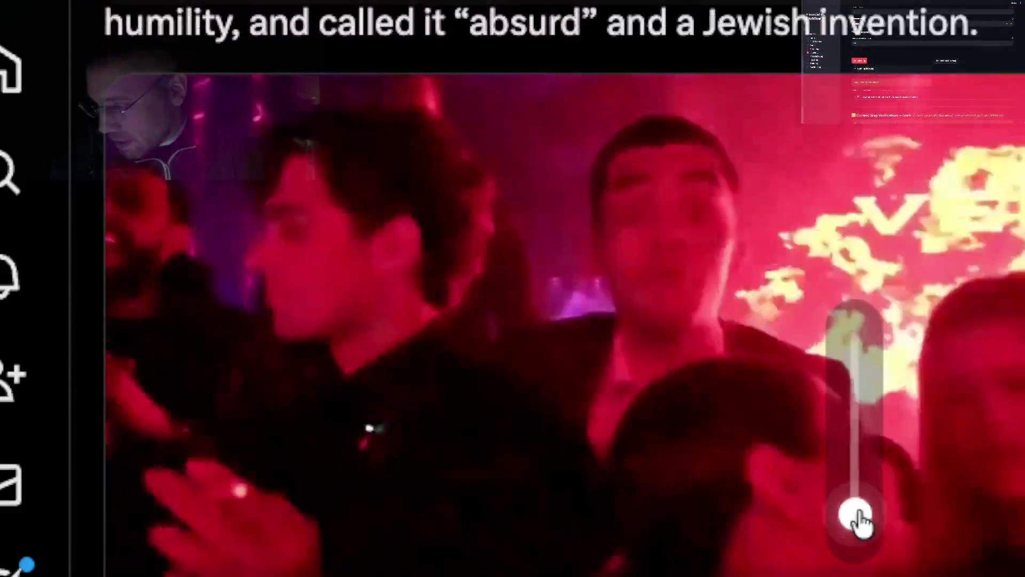
Step: Raise the clip's volume and skip along the seek bar to near its end
{"action": "left_click_drag", "start_coordinate": [857, 519], "coordinate": [855, 434]}
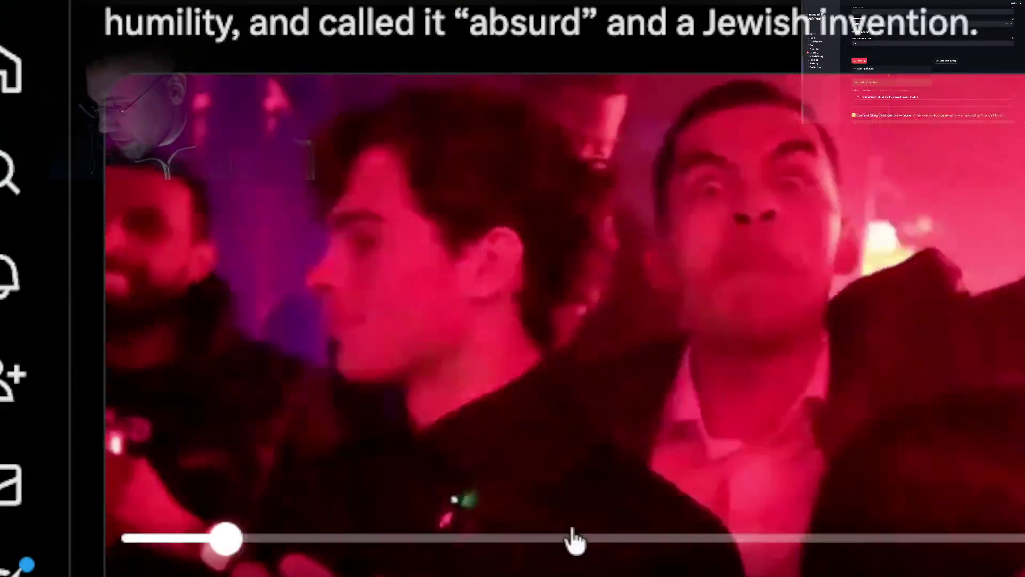
{"action": "left_click", "coordinate": [572, 540]}
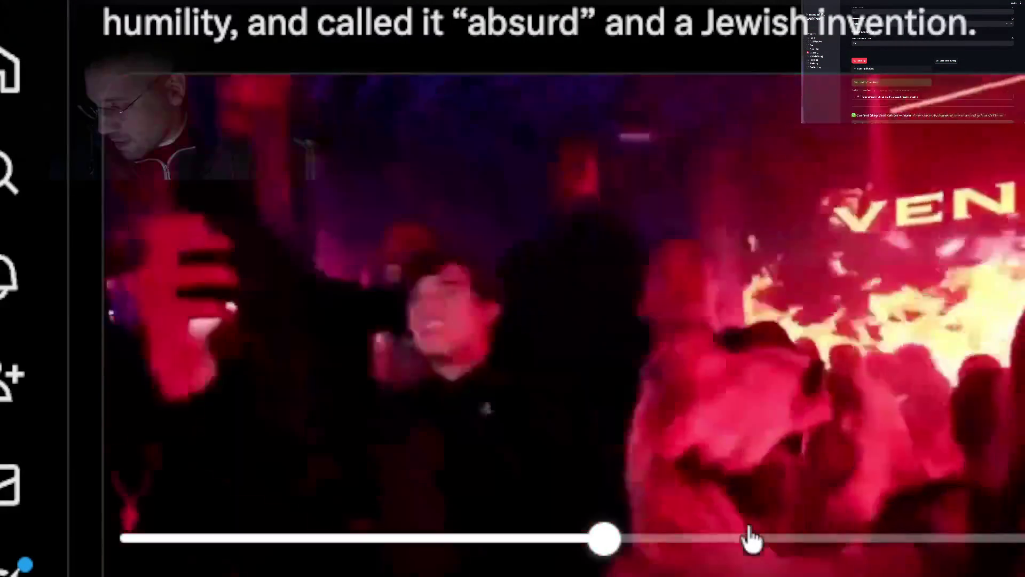
{"action": "left_click", "coordinate": [751, 540]}
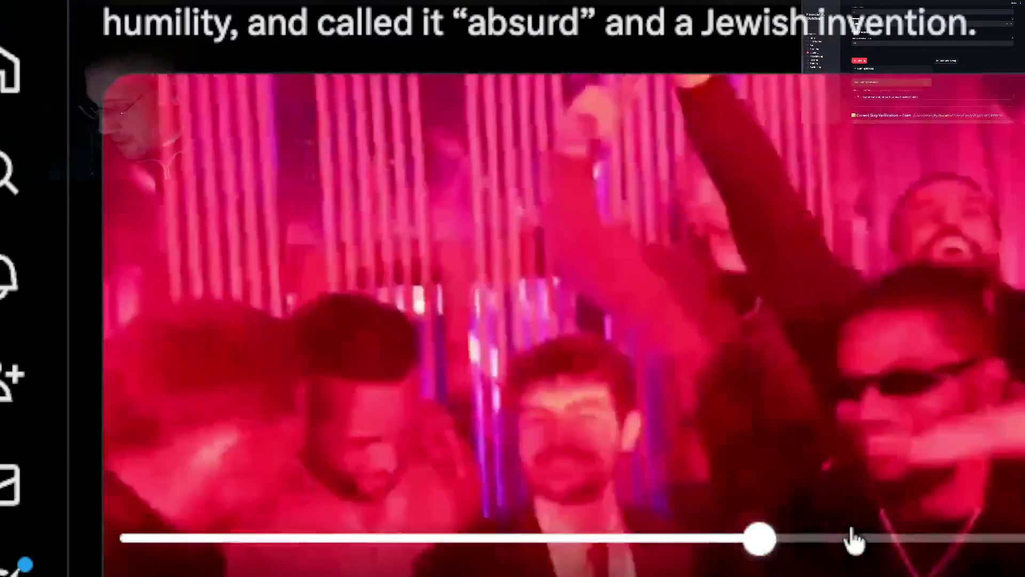
{"action": "left_click", "coordinate": [854, 539]}
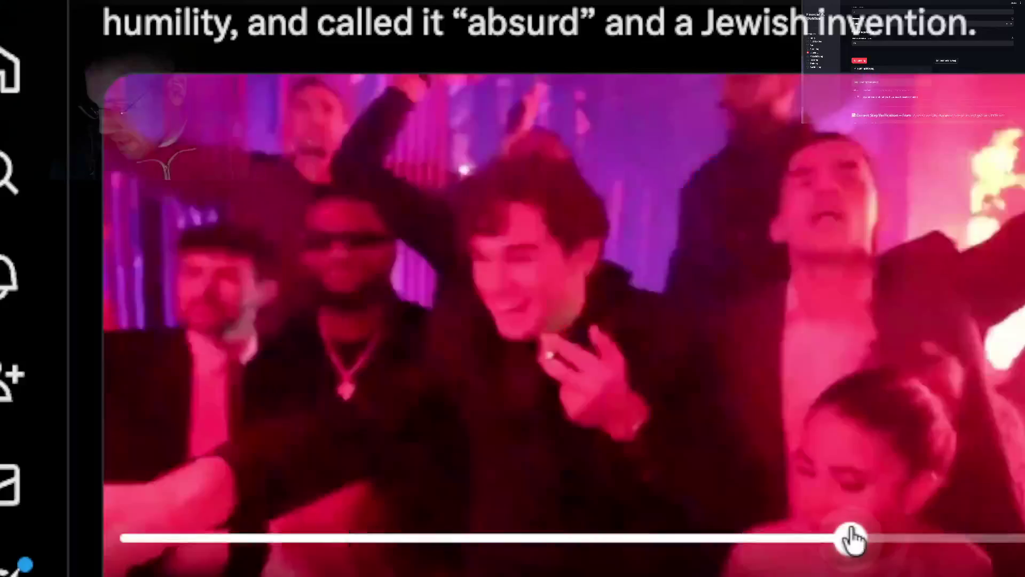
{"action": "left_click", "coordinate": [934, 538]}
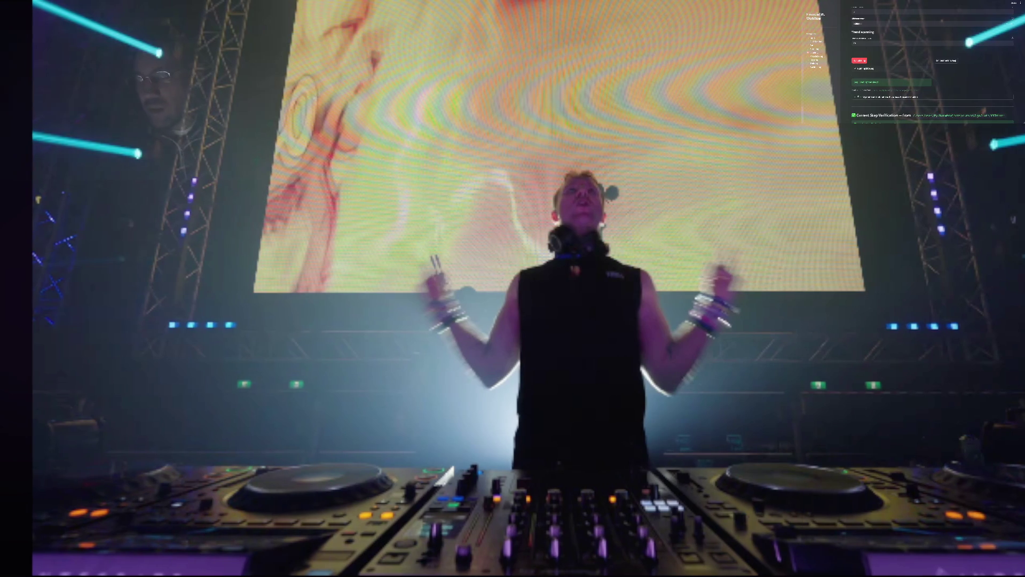
Step: Resume playback of the S3RL full DJ set
{"action": "left_click", "coordinate": [278, 201]}
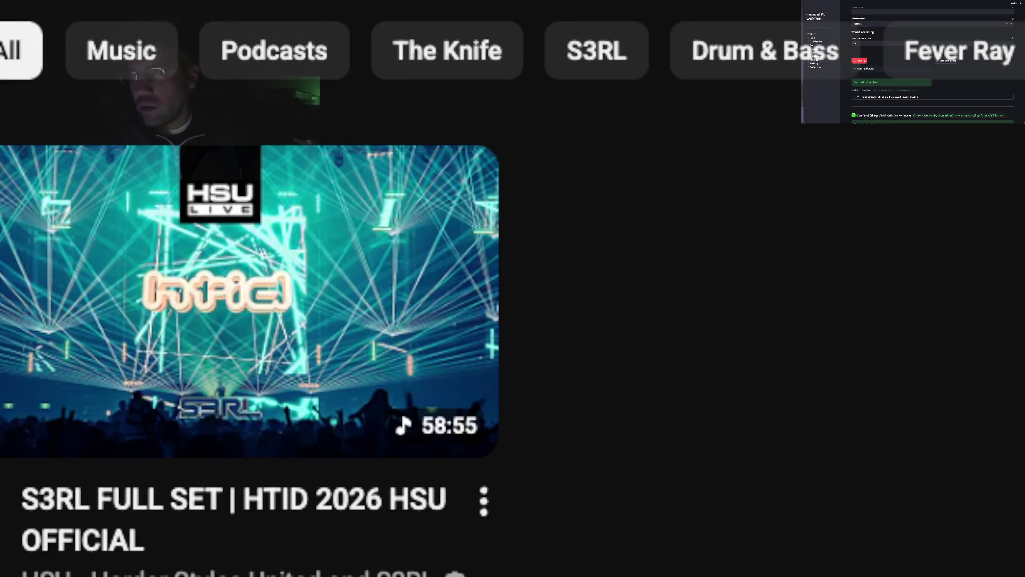
{"action": "type", "text": "dream"}
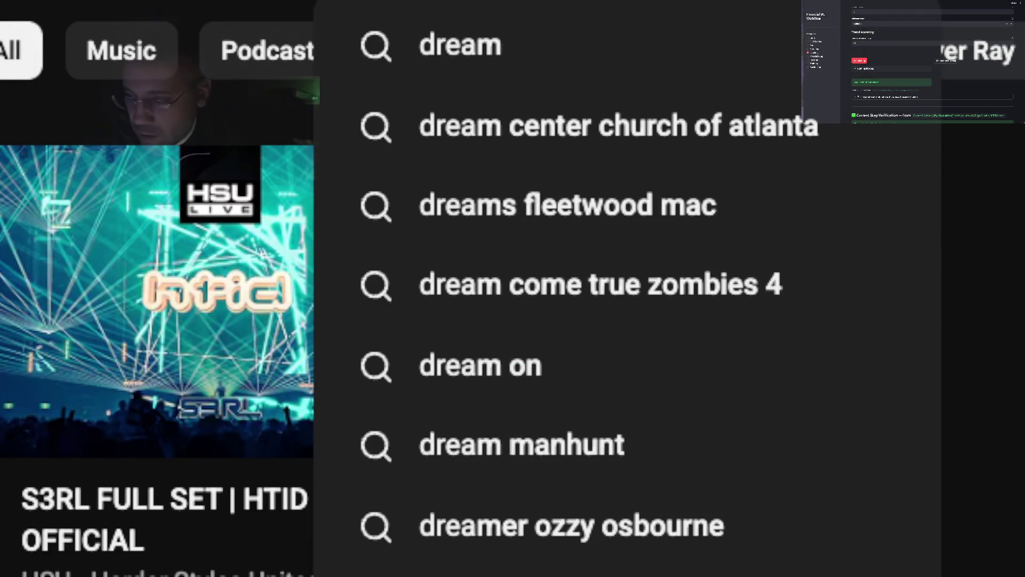
Step: Clear the partial query and run the YouTube search for 'dreamstate'
{"action": "key", "text": "BackSpace"}
{"action": "key", "text": "BackSpace"}
{"action": "key", "text": "BackSpace"}
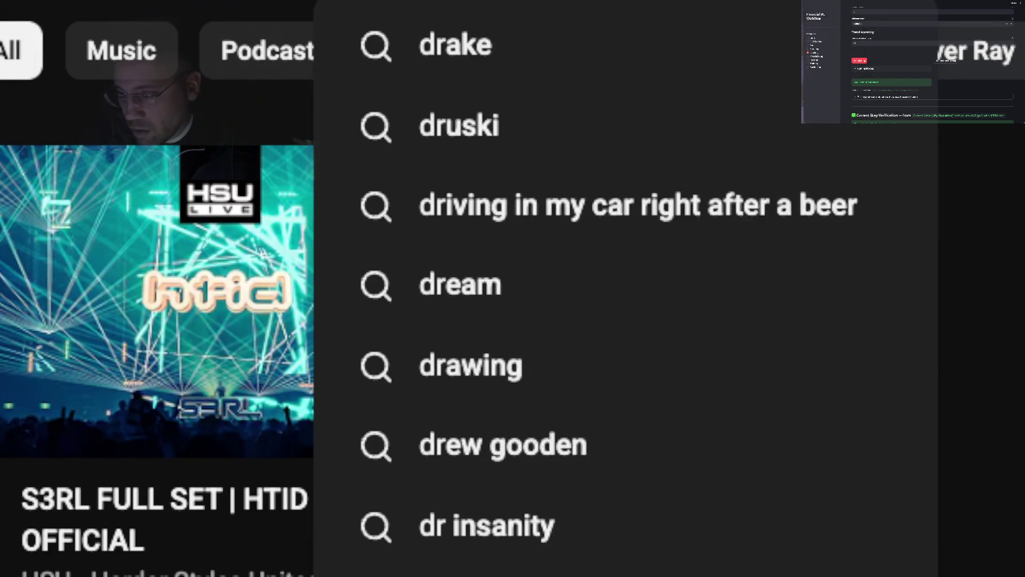
{"action": "key", "text": "BackSpace"}
{"action": "key", "text": "BackSpace"}
{"action": "type", "text": "dream"}
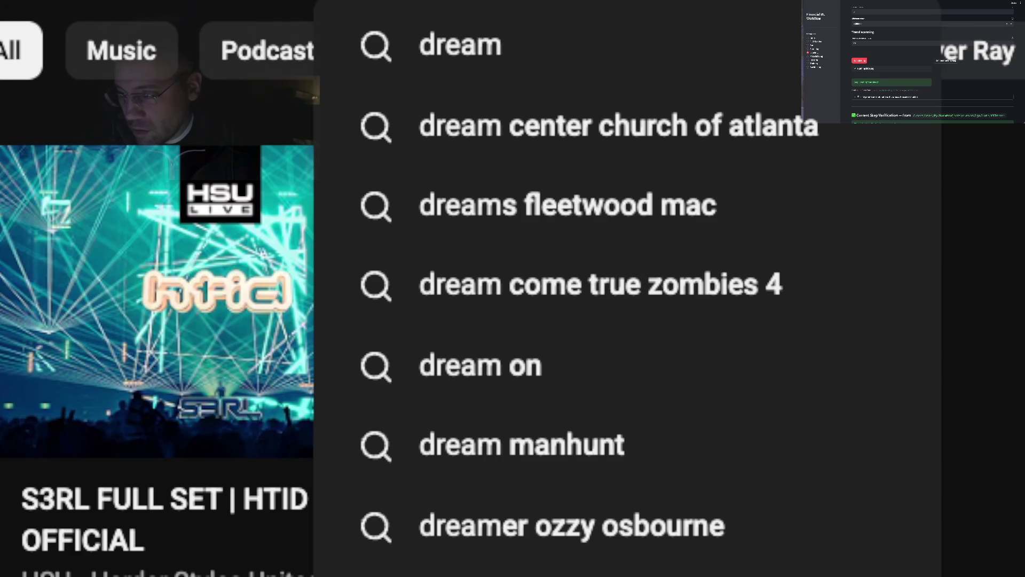
{"action": "type", "text": "state"}
{"action": "key", "text": "Return"}
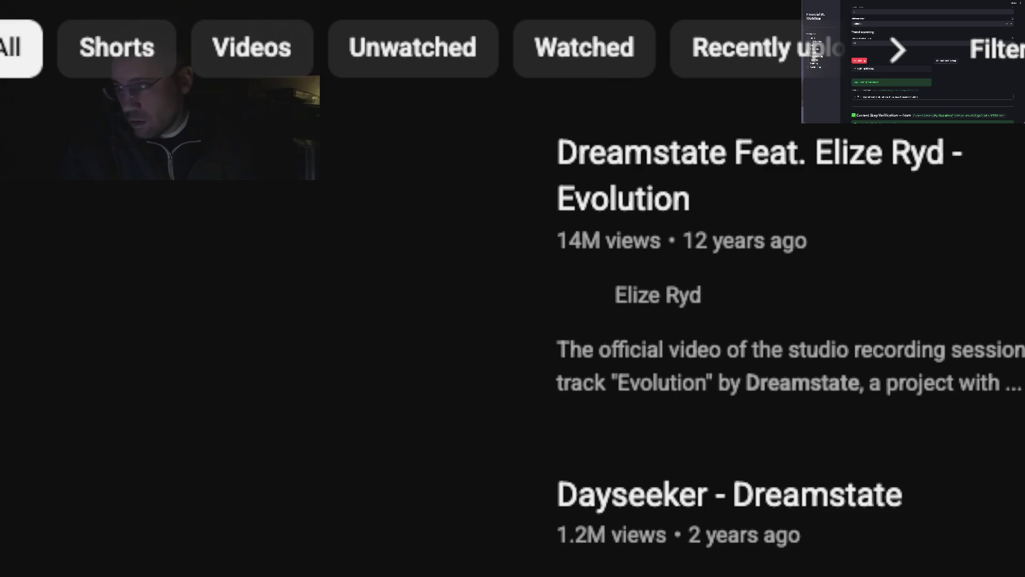
{"action": "mouse_move", "coordinate": [265, 286]}
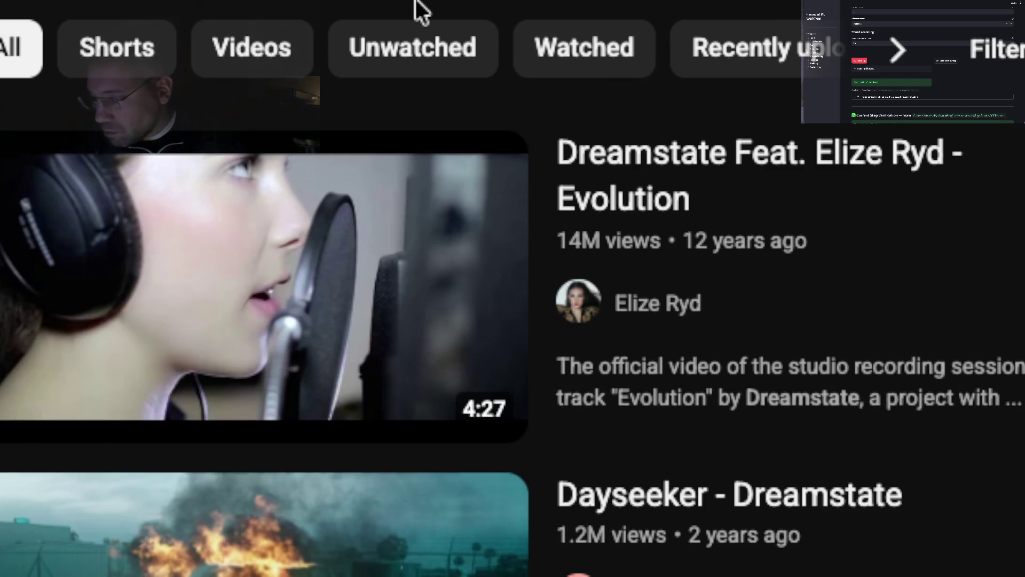
Step: Search 'dreamstate 2025' instead and open the Gareth Emery CYBERPUNK set
{"action": "left_click", "coordinate": [449, 4]}
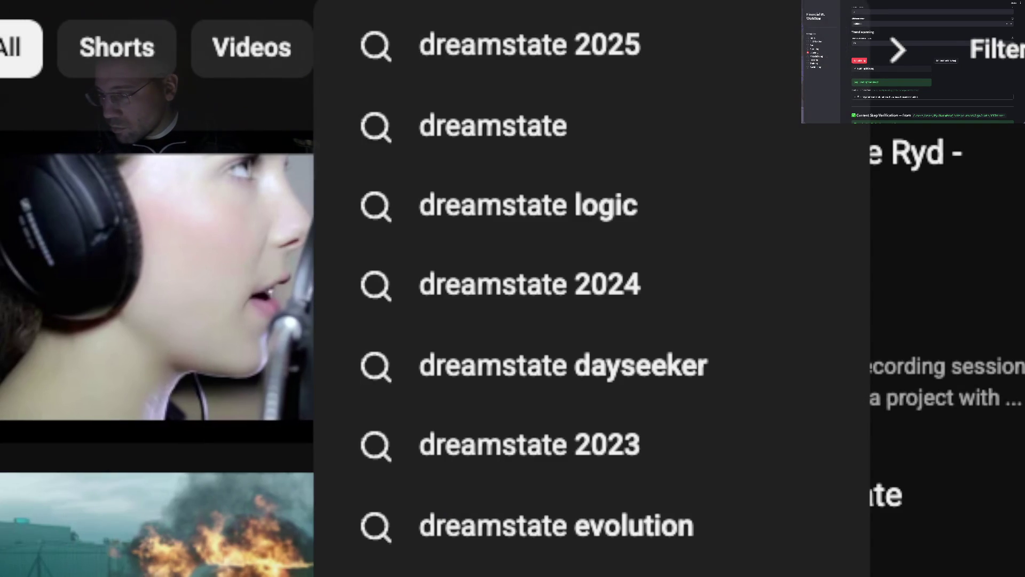
{"action": "left_click", "coordinate": [509, 51]}
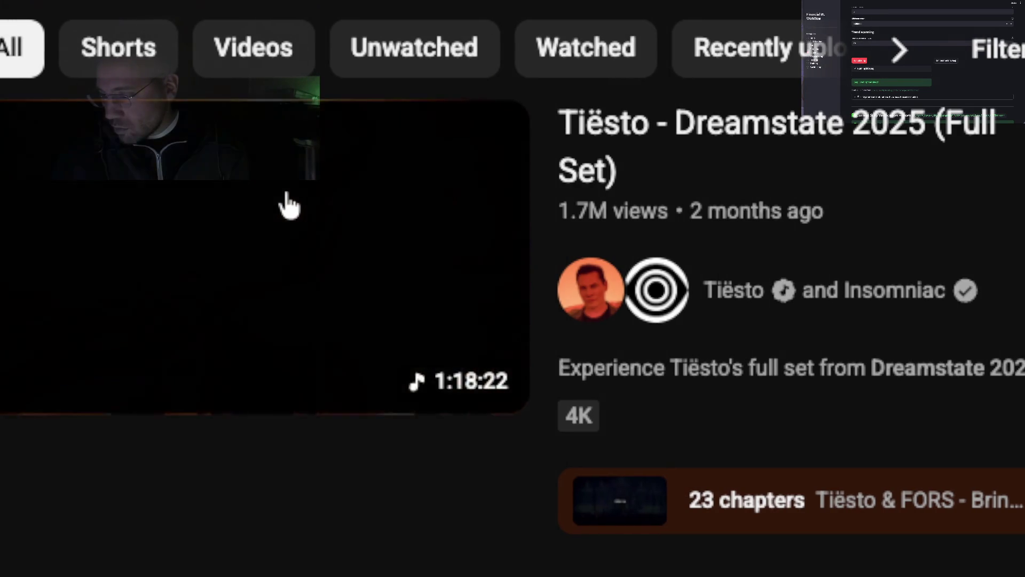
{"action": "scroll", "coordinate": [288, 203], "scroll_direction": "down", "scroll_amount": 2}
{"action": "scroll", "coordinate": [289, 204], "scroll_direction": "down", "scroll_amount": 3}
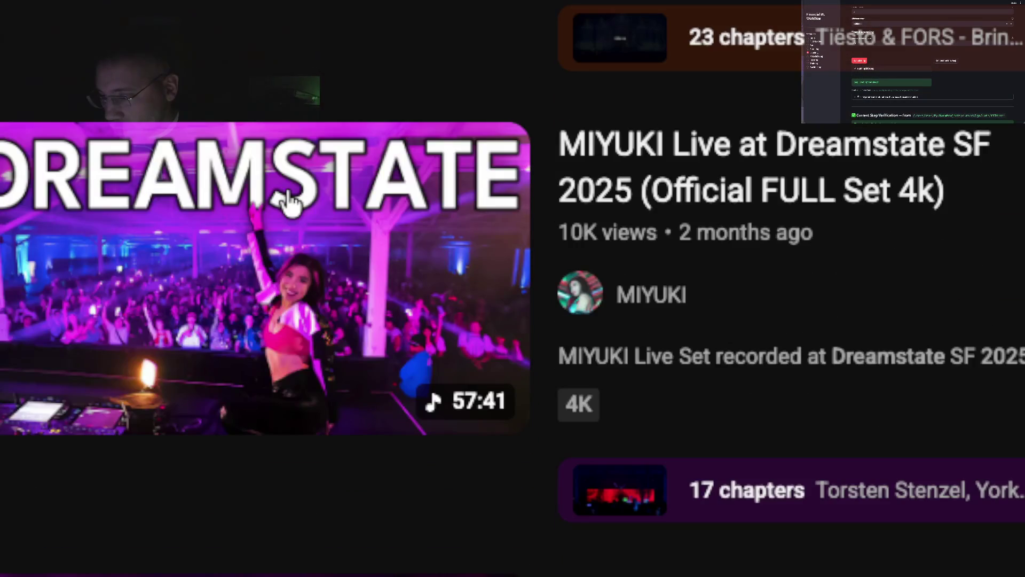
{"action": "scroll", "coordinate": [255, 312], "scroll_direction": "down", "scroll_amount": 3}
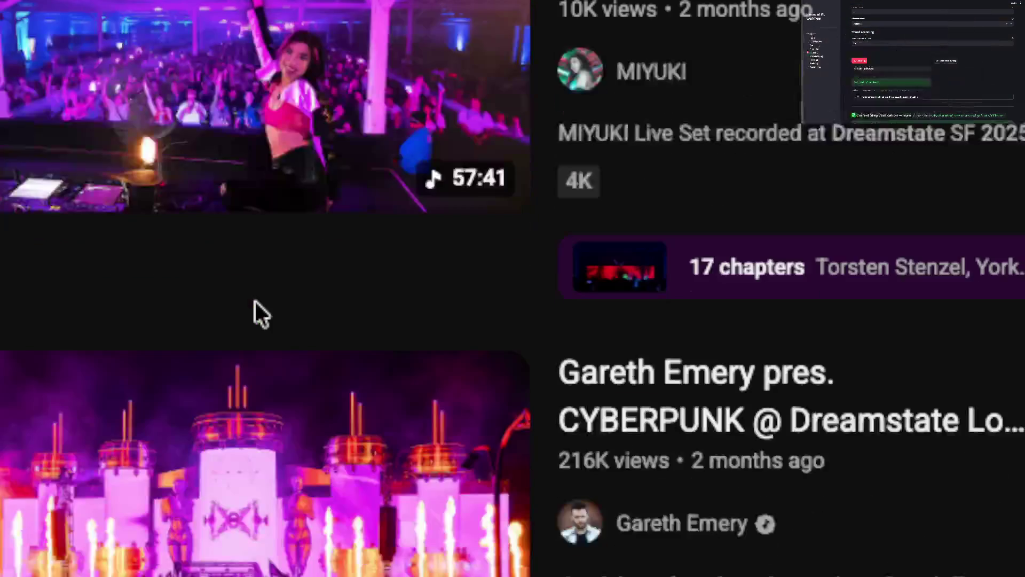
{"action": "scroll", "coordinate": [276, 279], "scroll_direction": "down", "scroll_amount": 1}
{"action": "scroll", "coordinate": [281, 276], "scroll_direction": "down", "scroll_amount": 2}
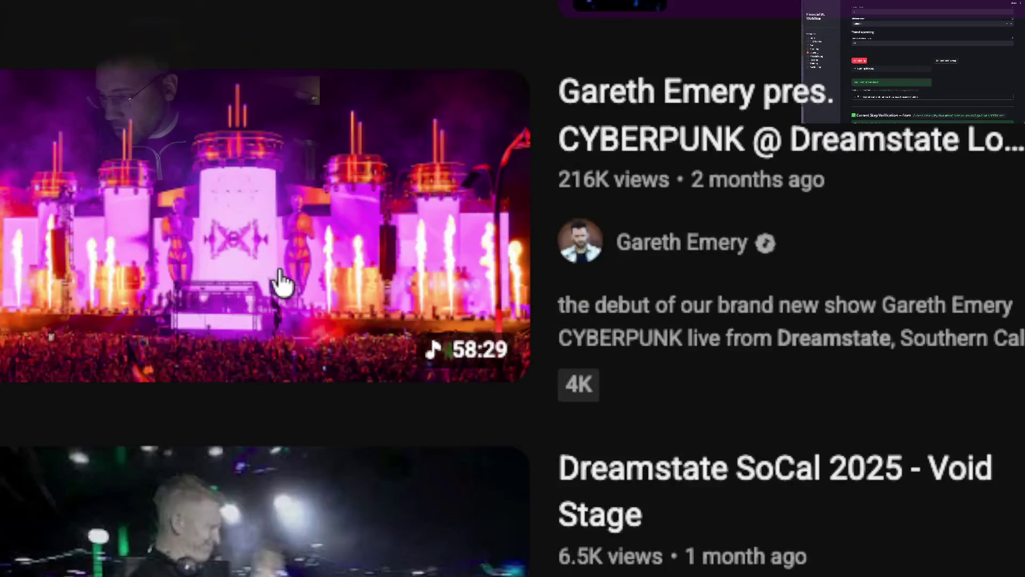
{"action": "left_click", "coordinate": [305, 241]}
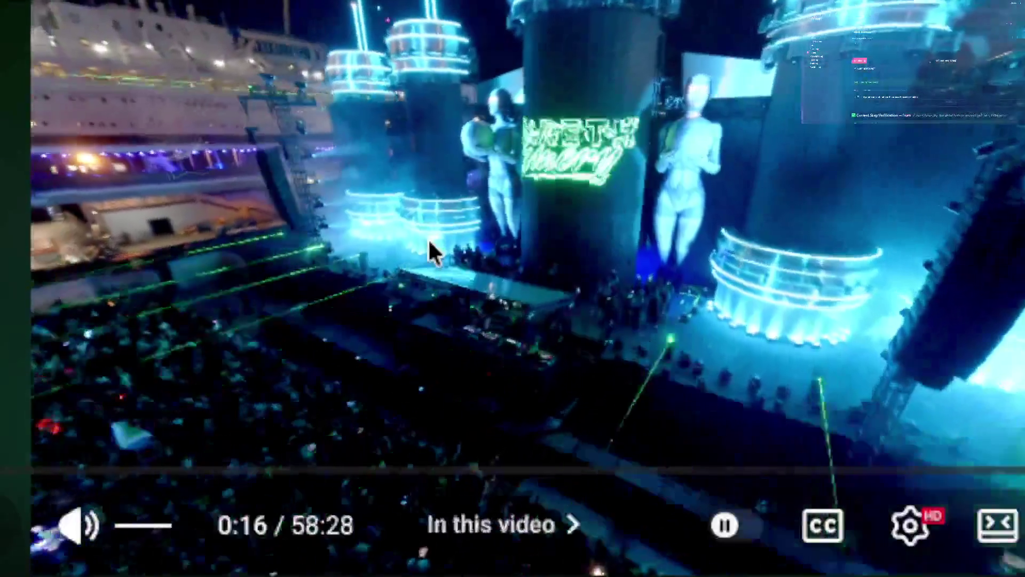
Step: Pause the CYBERPUNK set at 0:16, then resume it
{"action": "left_click", "coordinate": [430, 242]}
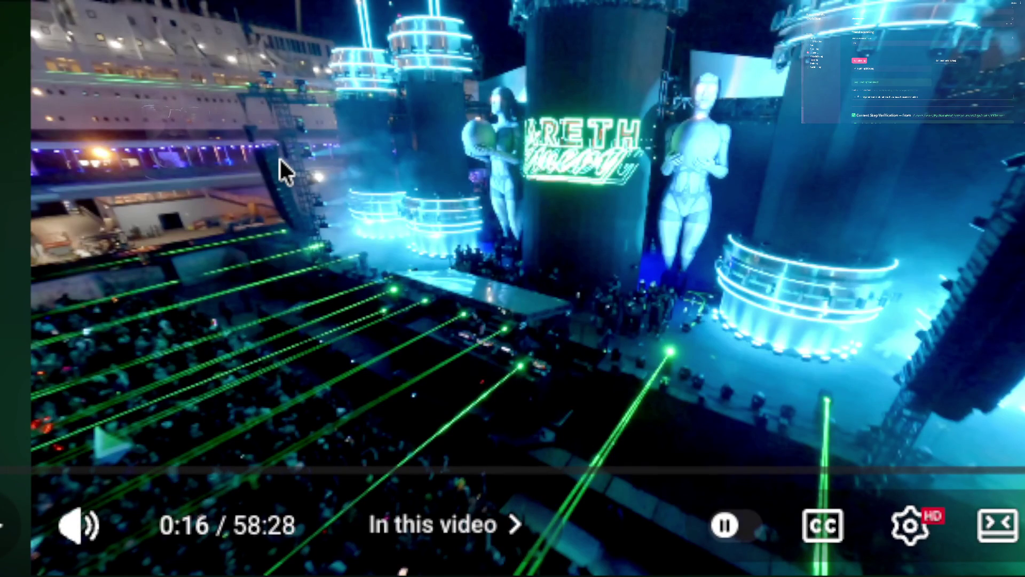
{"action": "left_click", "coordinate": [374, 232]}
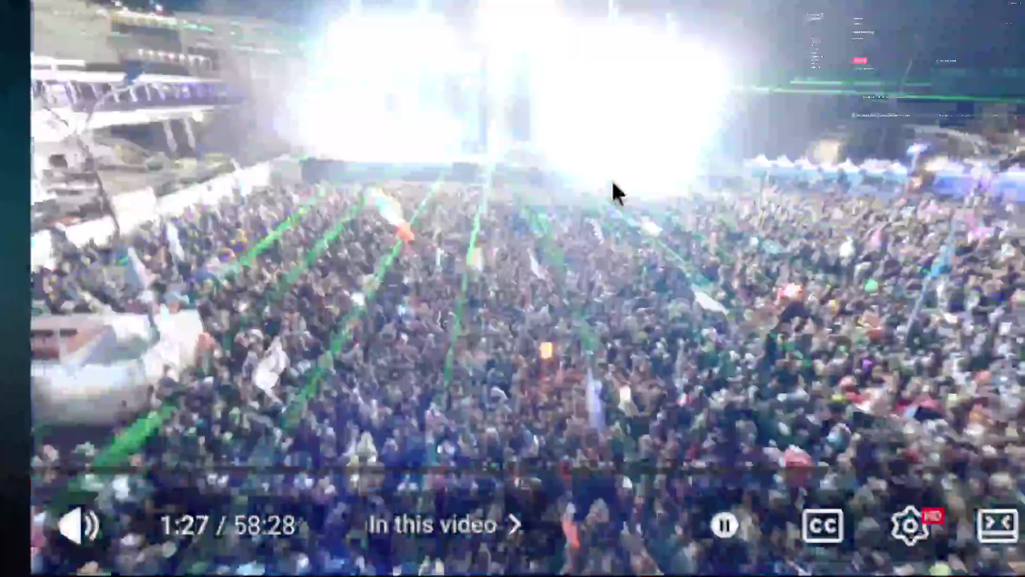
Step: Pause the concert video after it passes 1:27
{"action": "left_click", "coordinate": [609, 179]}
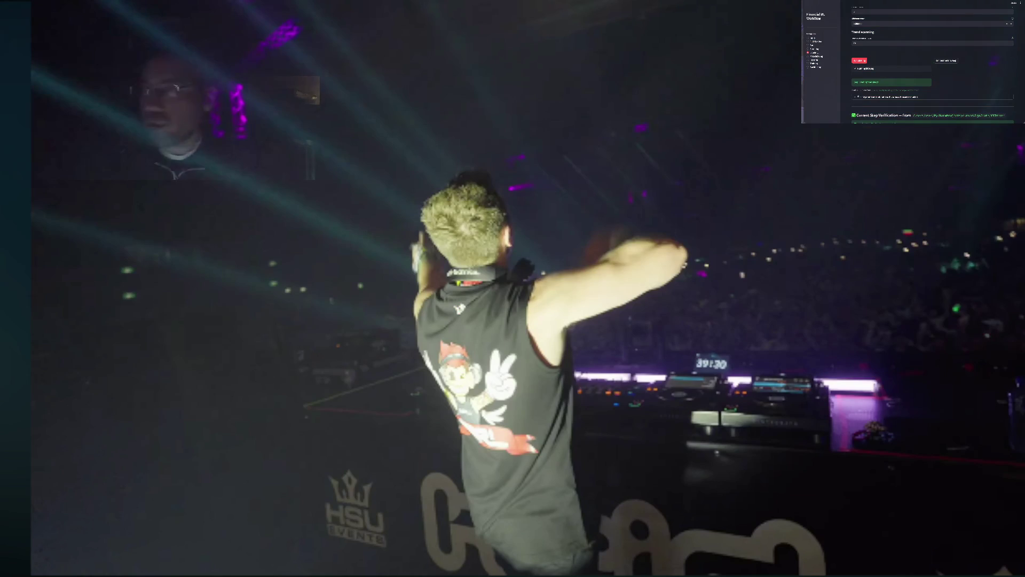
Step: Resume the set and jump playback ahead to about 21 minutes of 58:54
{"action": "left_click", "coordinate": [545, 244]}
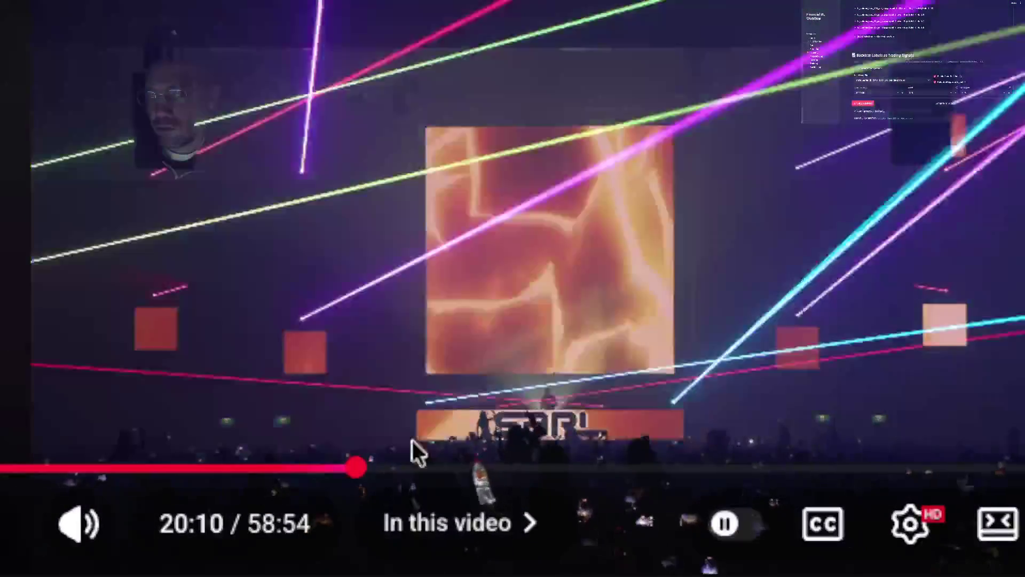
{"action": "left_click_drag", "start_coordinate": [373, 474], "coordinate": [385, 474]}
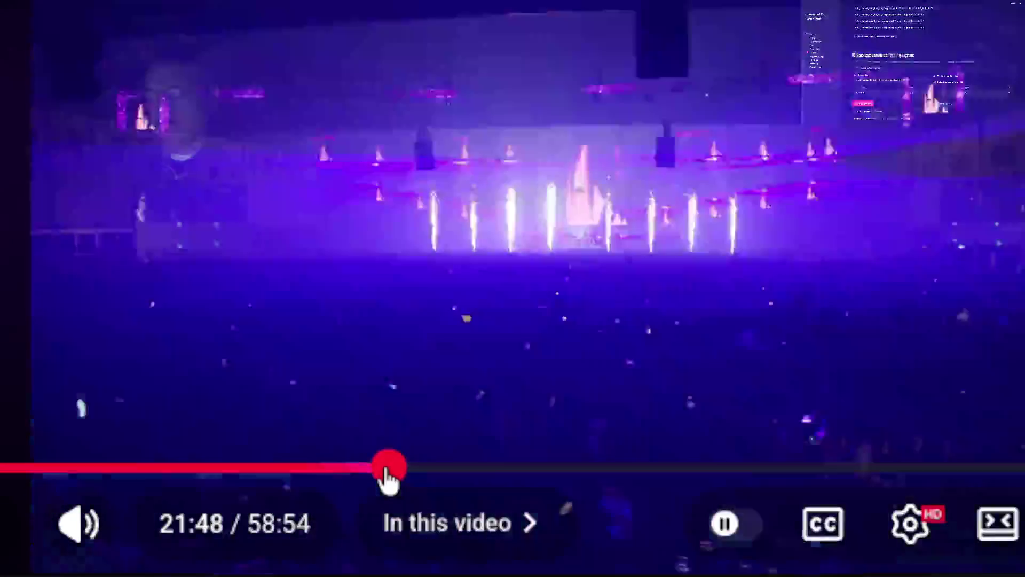
Step: Scrub the seek bar back to preview around 20:44 of the set
{"action": "left_click_drag", "start_coordinate": [388, 476], "coordinate": [370, 478]}
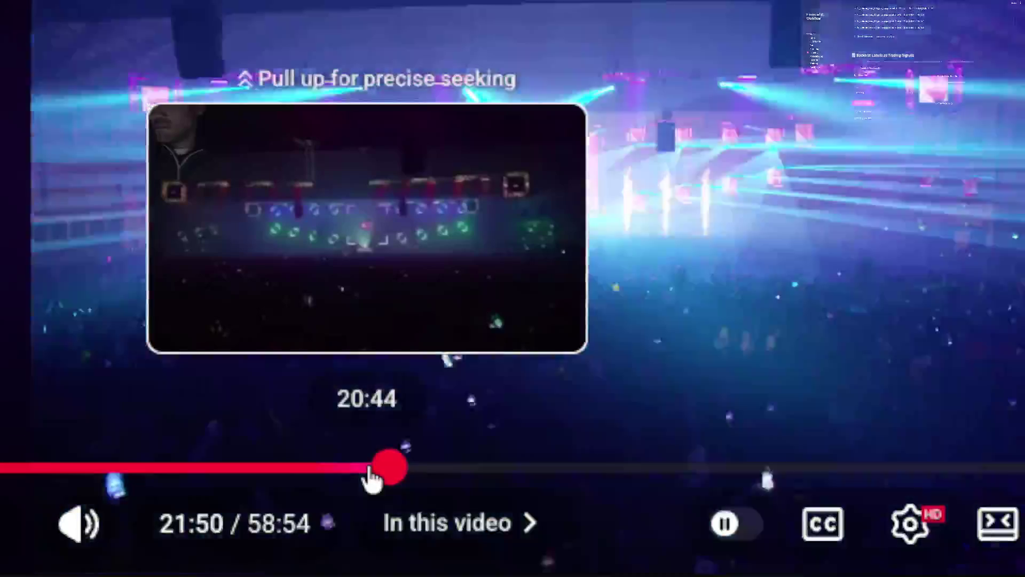
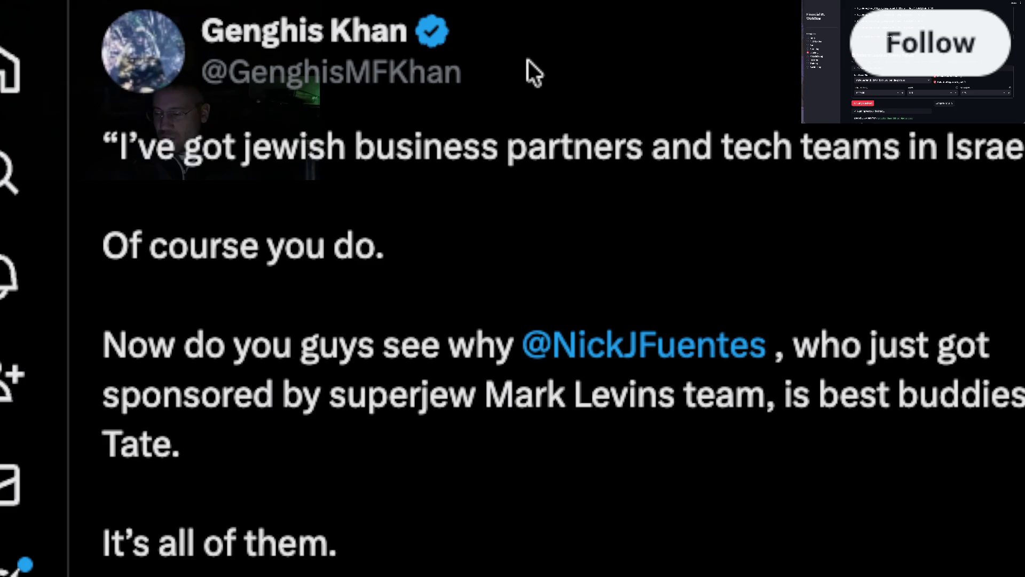
{"action": "scroll", "coordinate": [528, 60], "scroll_direction": "down", "scroll_amount": 2}
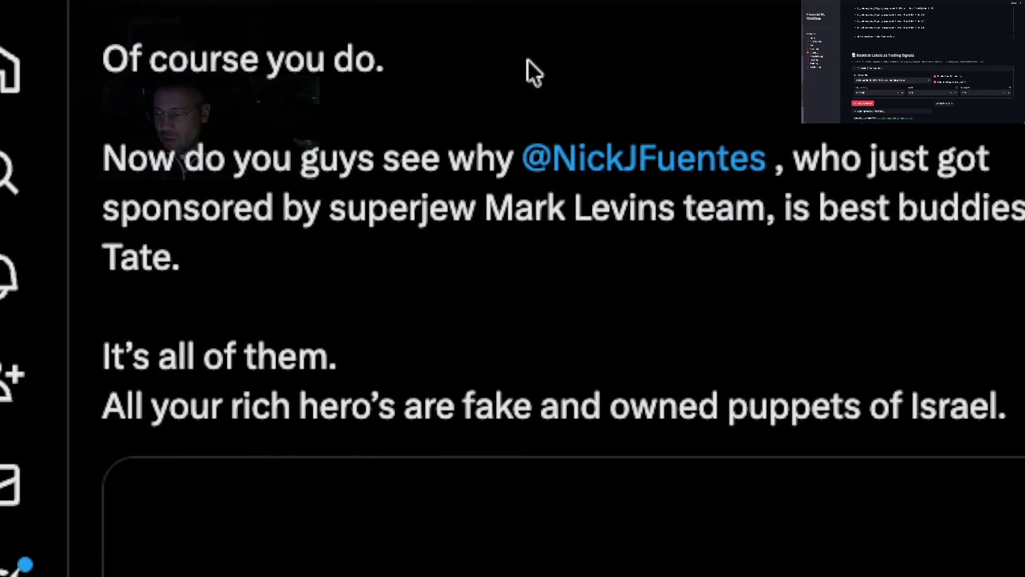
{"action": "scroll", "coordinate": [529, 61], "scroll_direction": "down", "scroll_amount": 5}
{"action": "scroll", "coordinate": [526, 59], "scroll_direction": "down", "scroll_amount": 1}
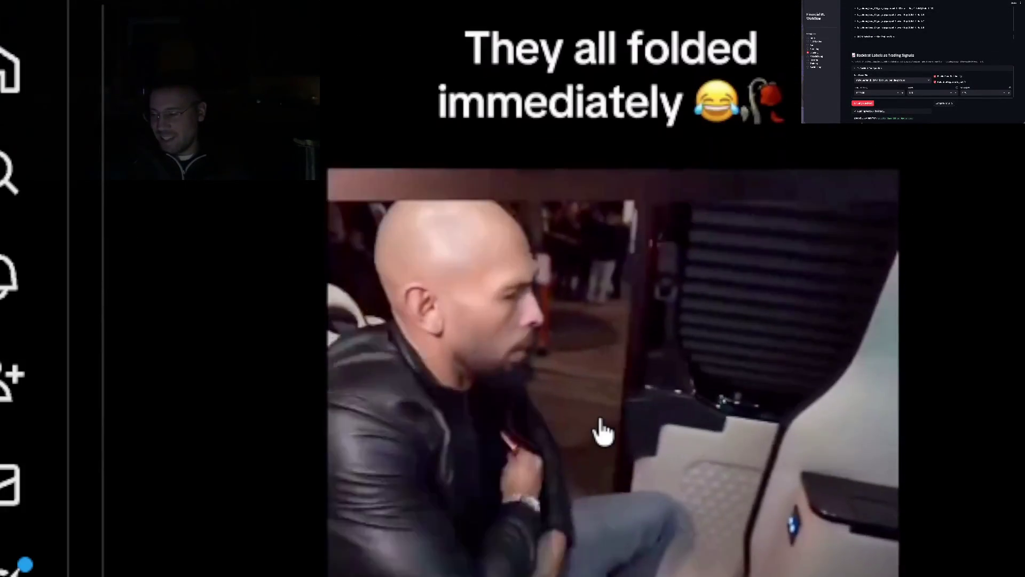
{"action": "scroll", "coordinate": [553, 476], "scroll_direction": "down", "scroll_amount": 1}
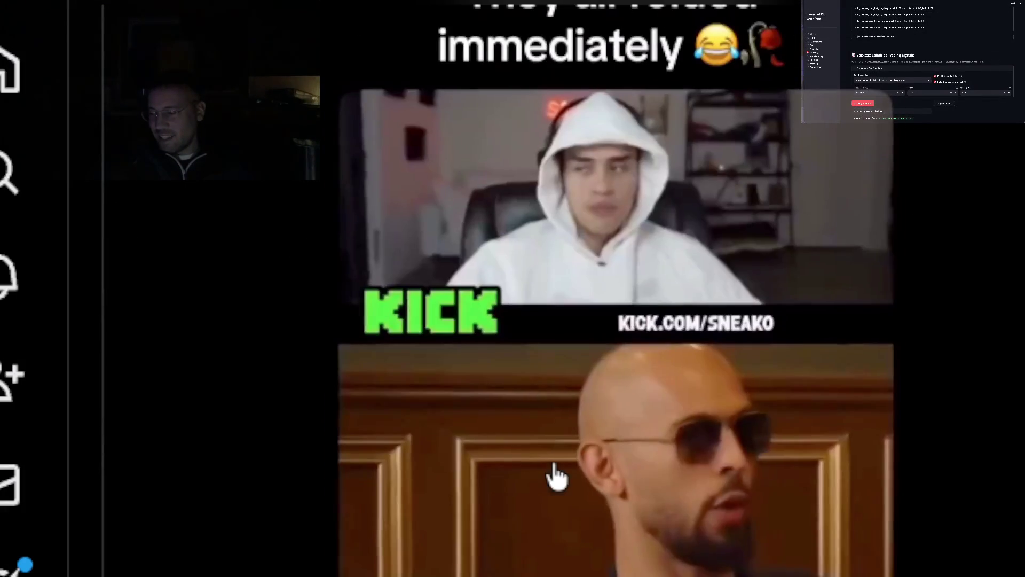
{"action": "scroll", "coordinate": [536, 555], "scroll_direction": "down", "scroll_amount": 1}
{"action": "scroll", "coordinate": [535, 555], "scroll_direction": "down", "scroll_amount": 3}
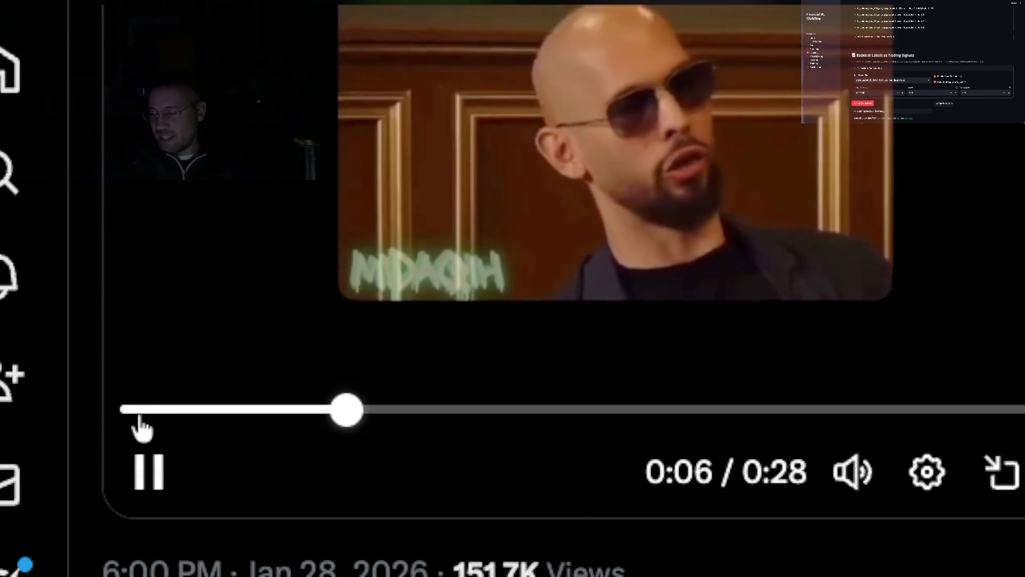
Step: Restart the embedded clip from the start of the seek bar and raise its playback volume
{"action": "left_click", "coordinate": [137, 407]}
{"action": "scroll", "coordinate": [819, 504], "scroll_direction": "up", "scroll_amount": 2}
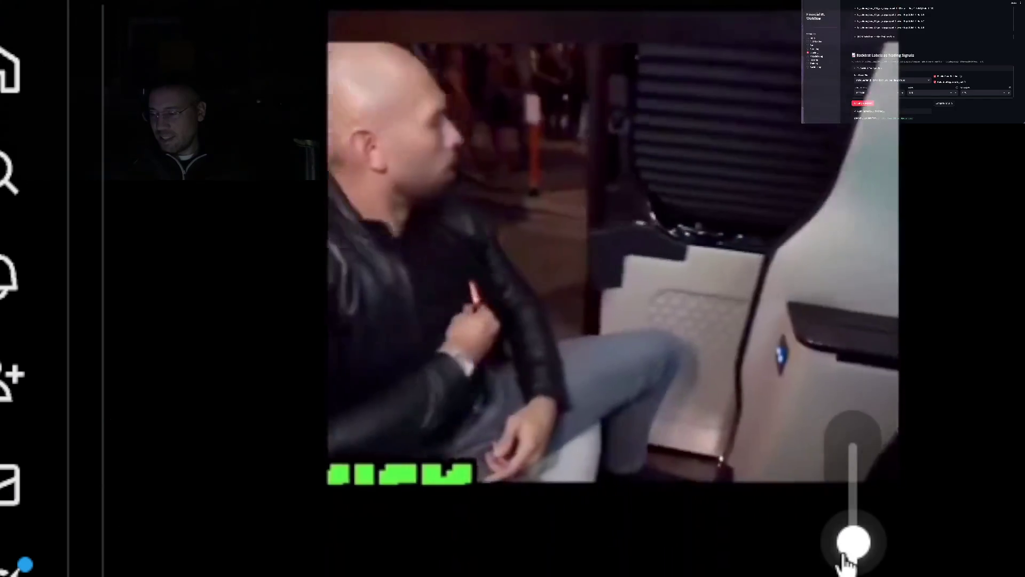
{"action": "left_click_drag", "start_coordinate": [845, 560], "coordinate": [850, 515]}
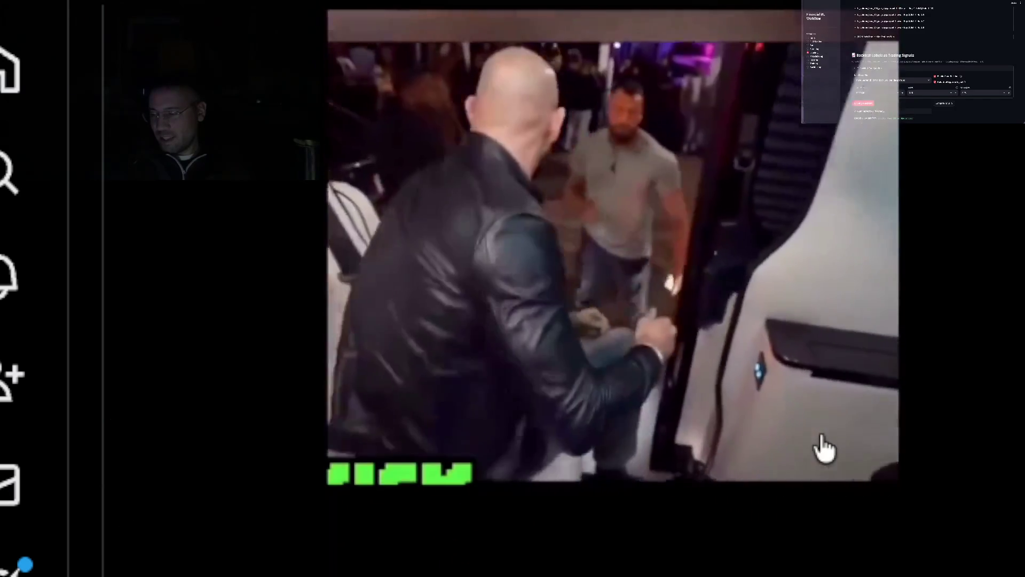